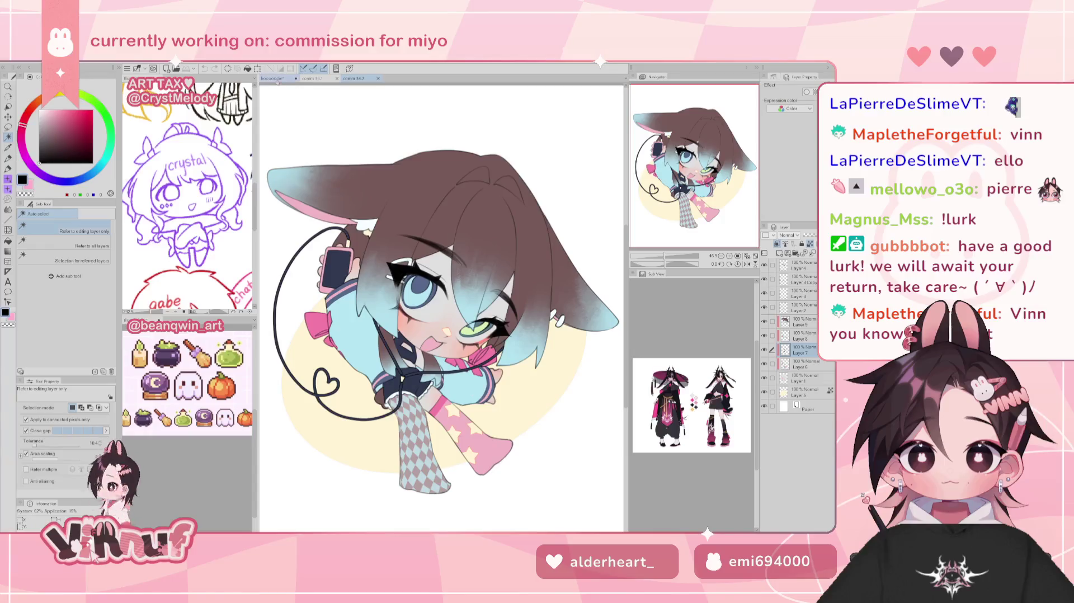
Pan the canvas to frame the running cat-eared character's hoodie sketch
left_click_drag(441, 280, 471, 268)
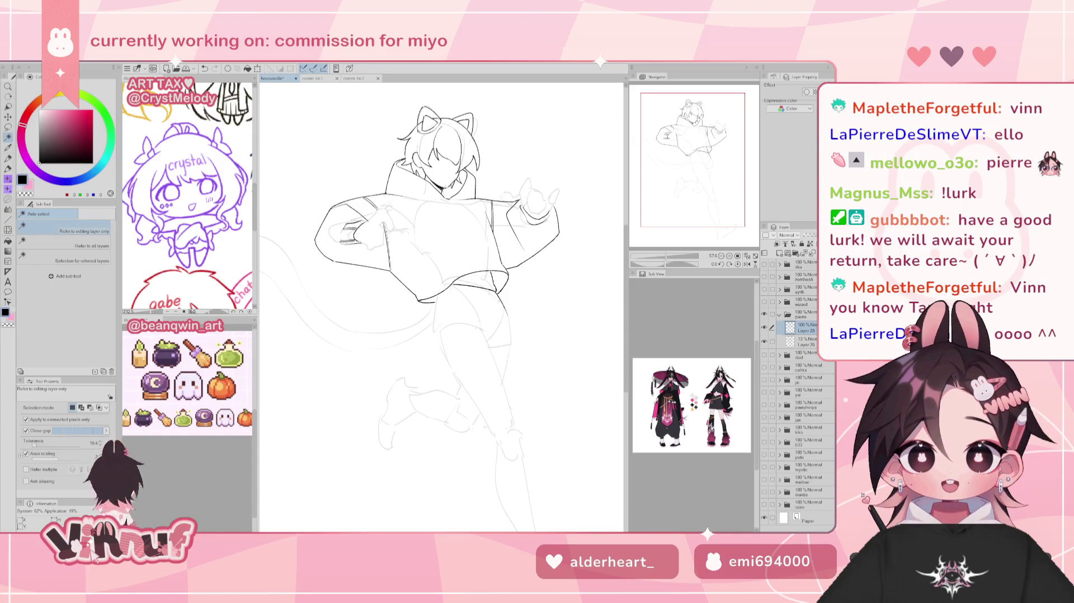
left_click_drag(709, 165, 708, 166)
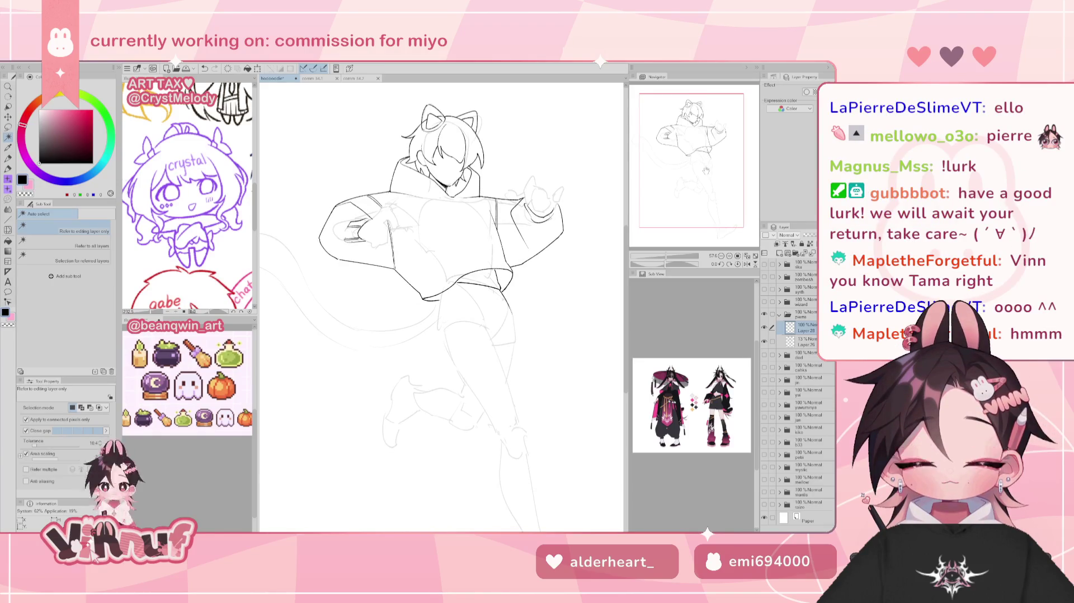
Ink the hoodie outline, switching pen and eraser and mirroring the canvas to check the pose
left_click_drag(703, 174, 708, 168)
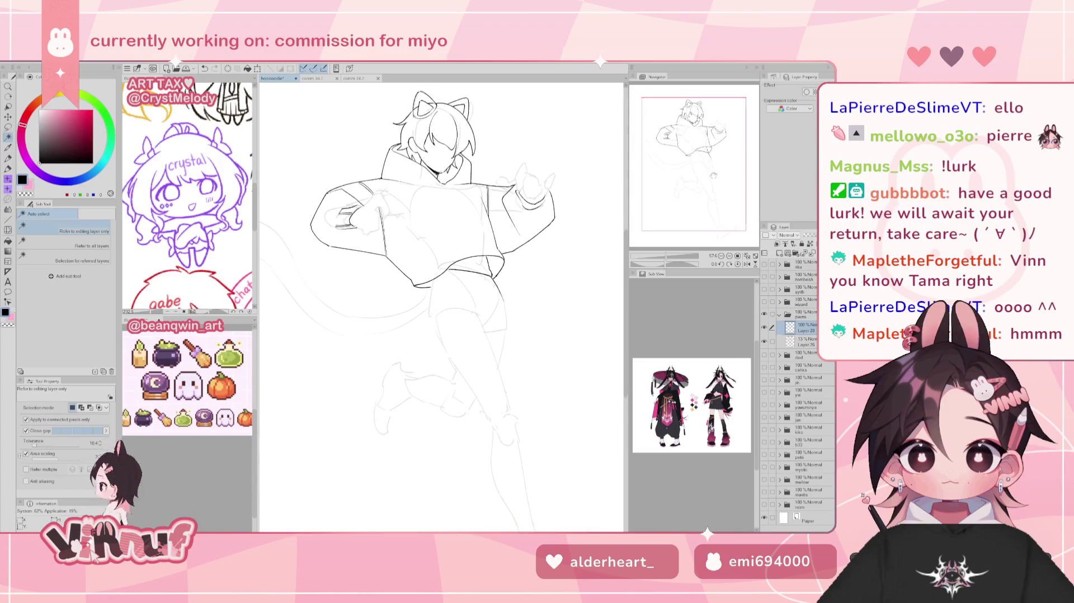
key("p")
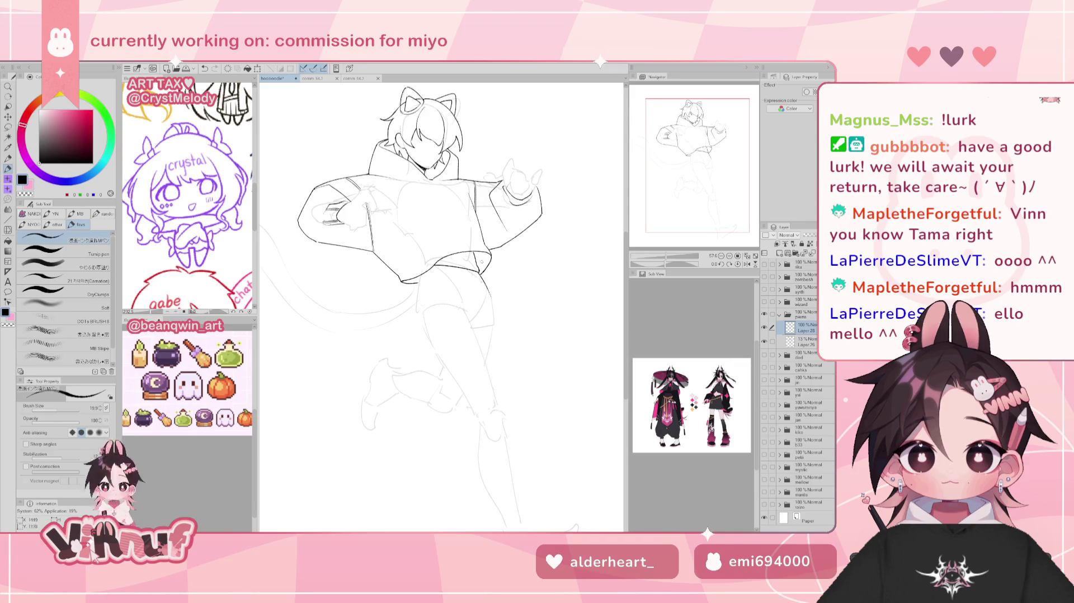
key("e")
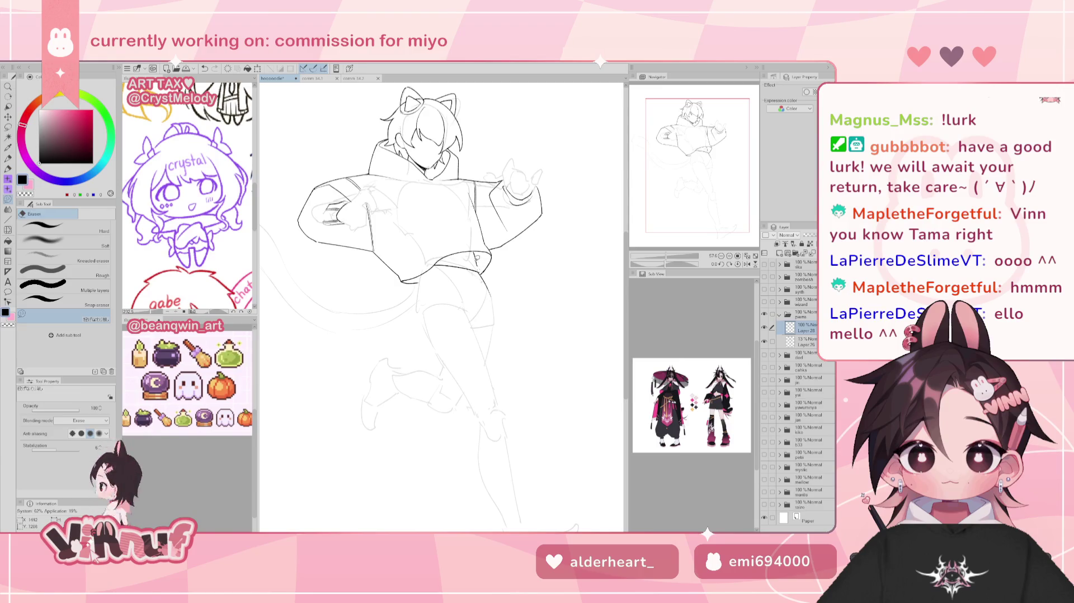
key("h")
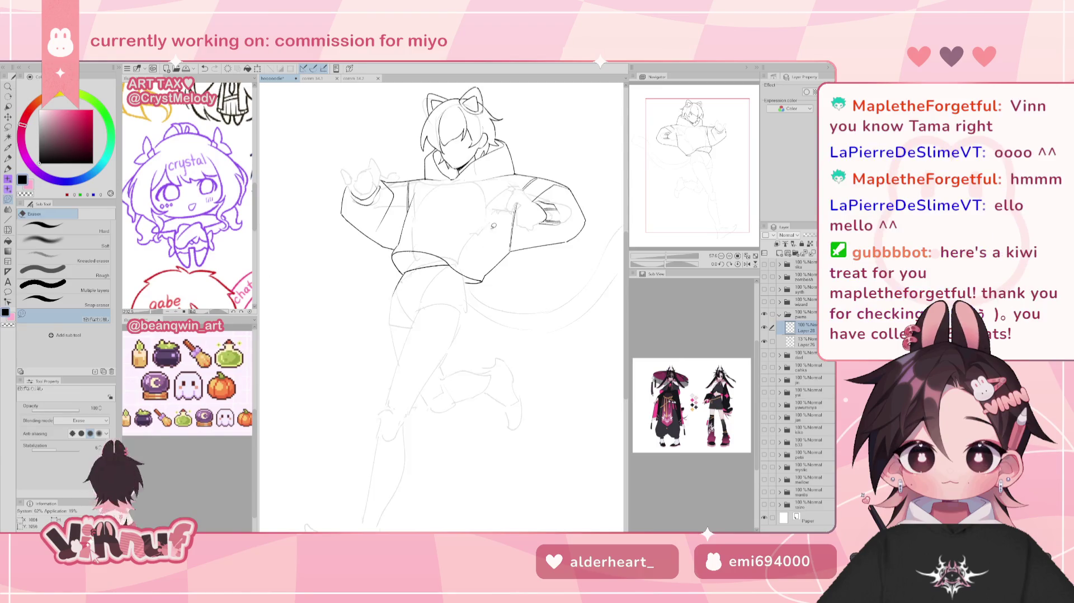
key("p")
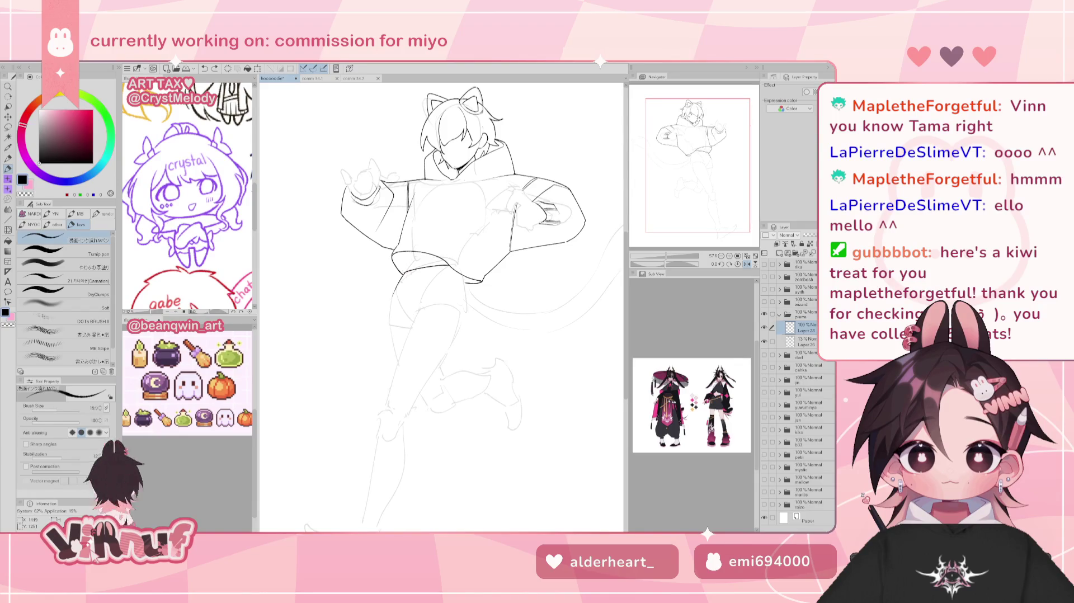
key("h")
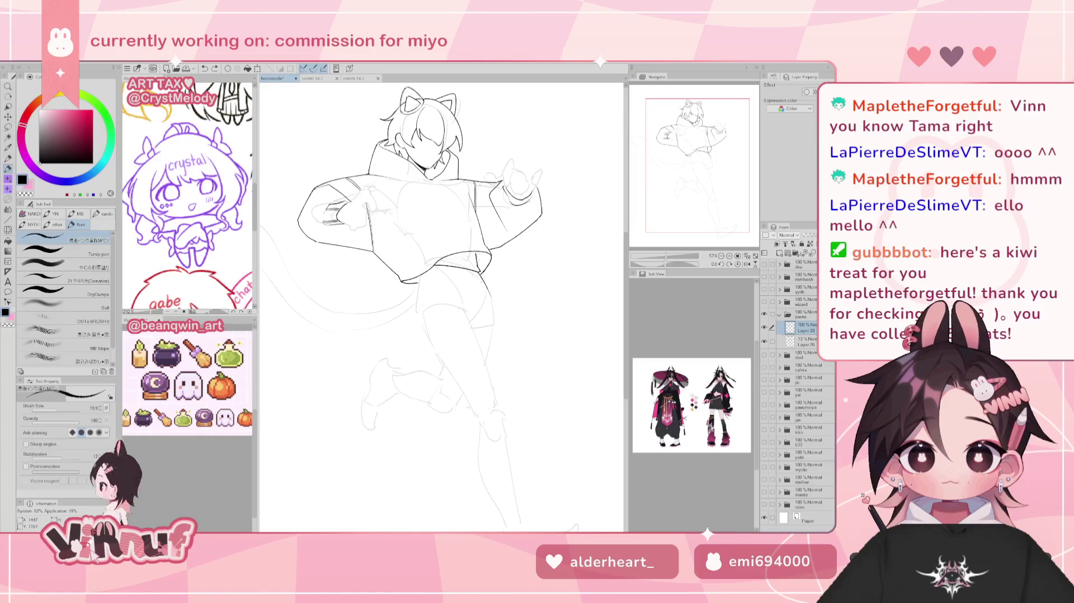
key("e")
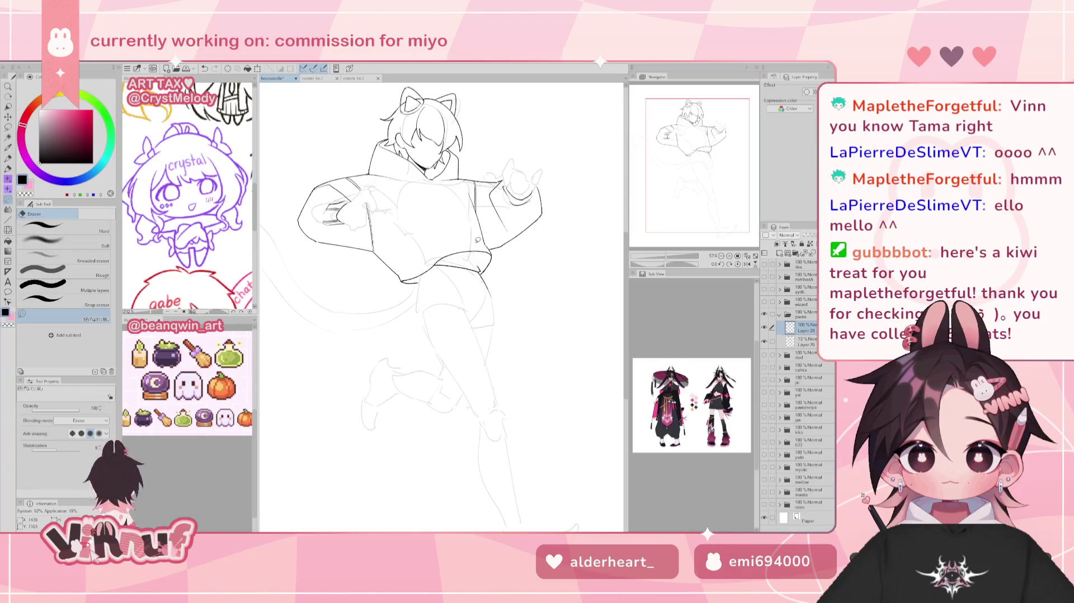
key("p")
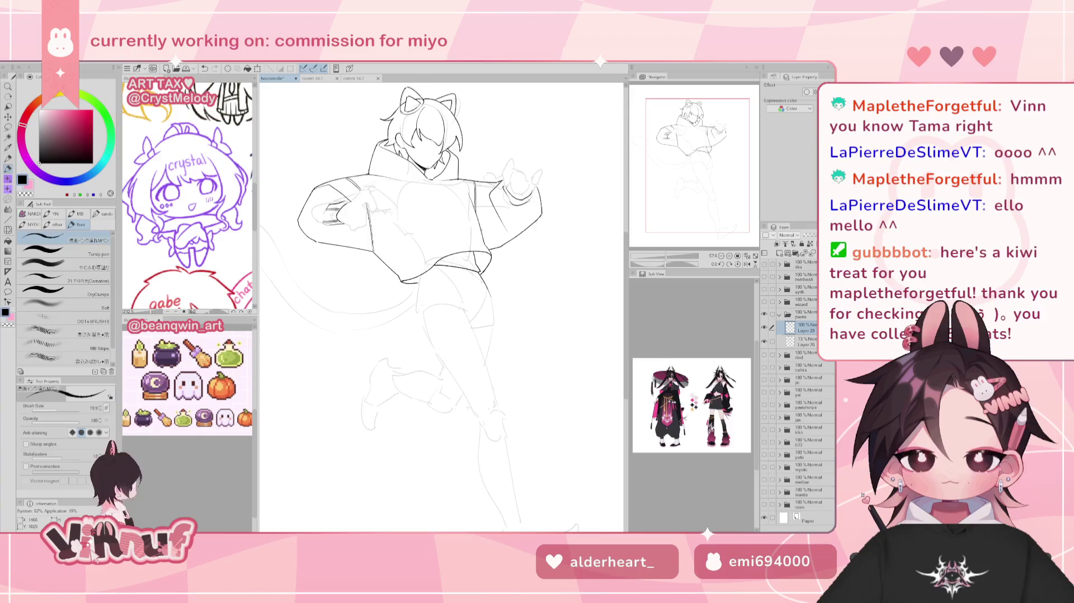
left_click_drag(724, 166, 723, 186)
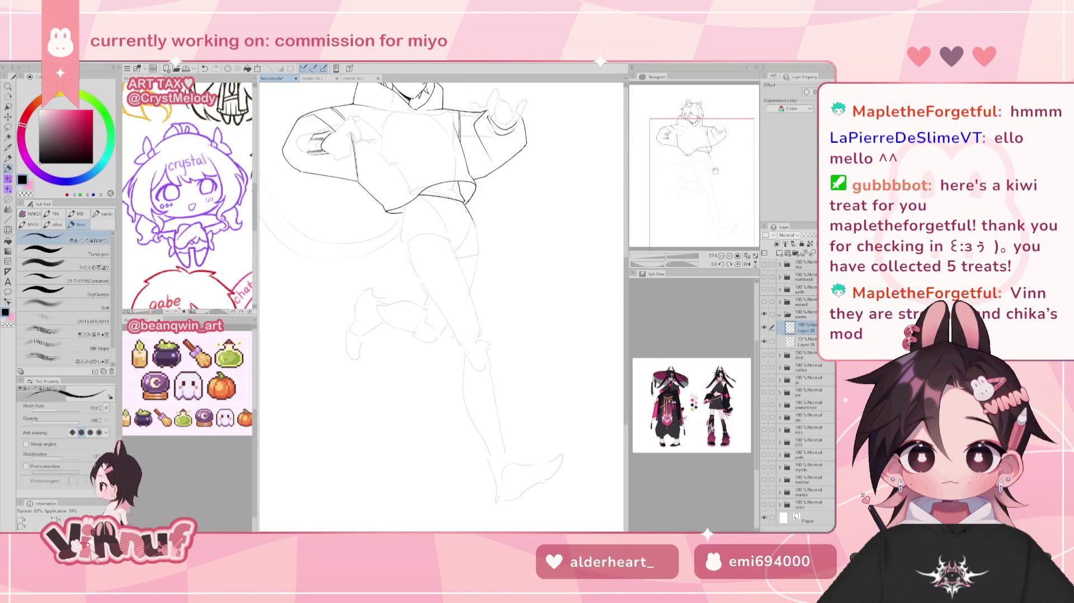
Undo a stray stroke and erase leftover sketch bits near the hip and hoodie hem
key("ctrl+z")
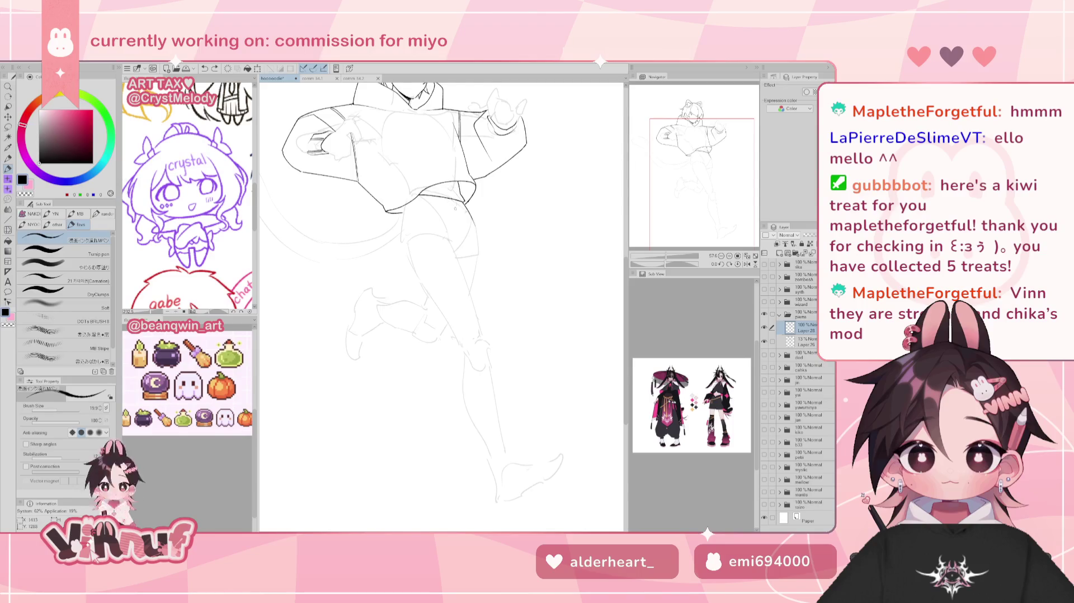
key("h")
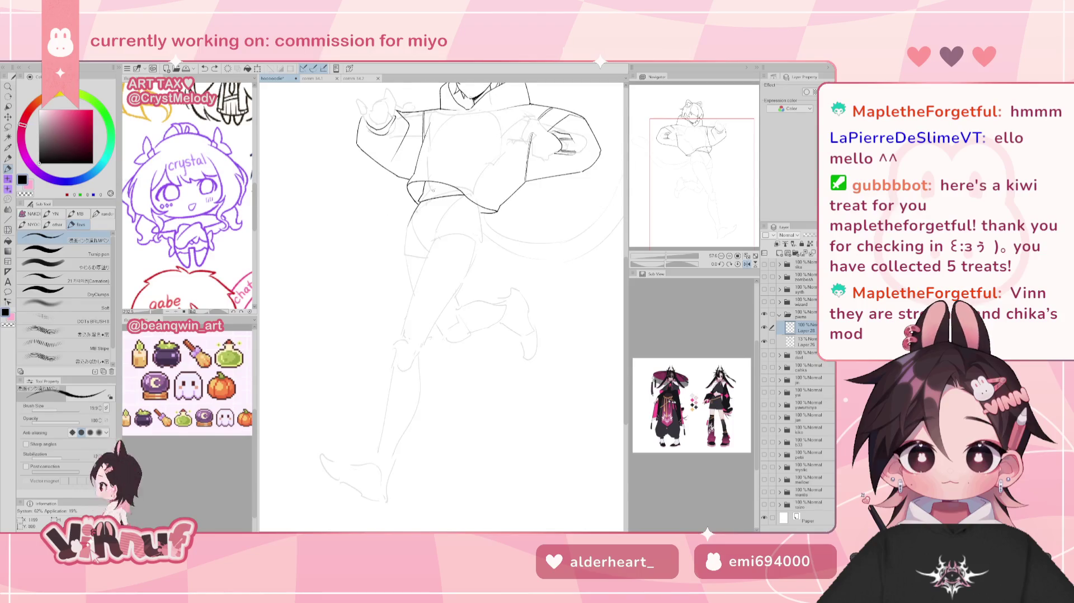
key("e")
left_click_drag(420, 187, 425, 204)
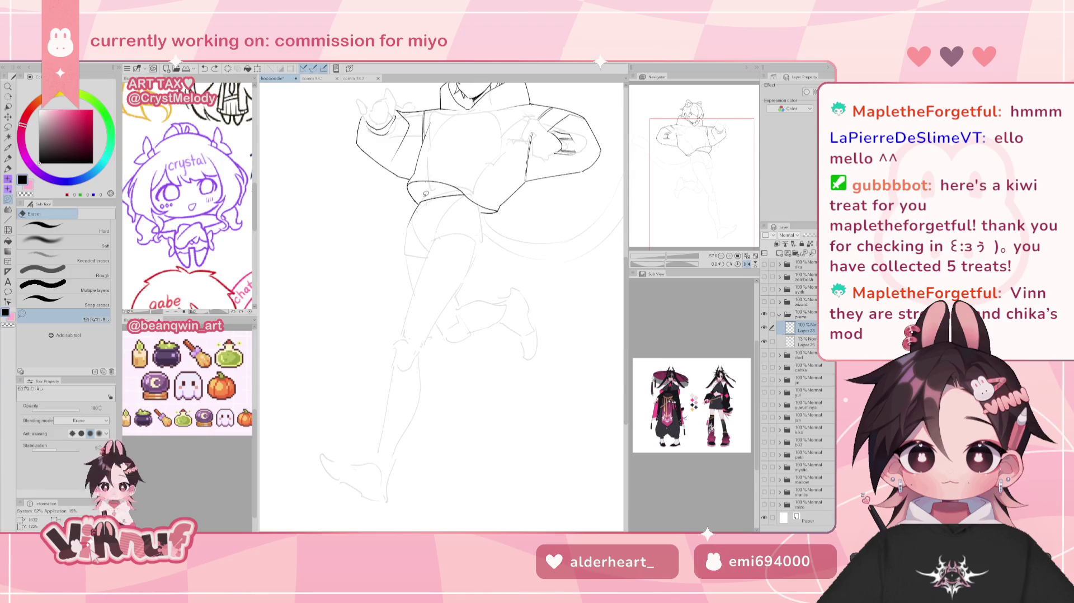
left_click_drag(467, 195, 465, 190)
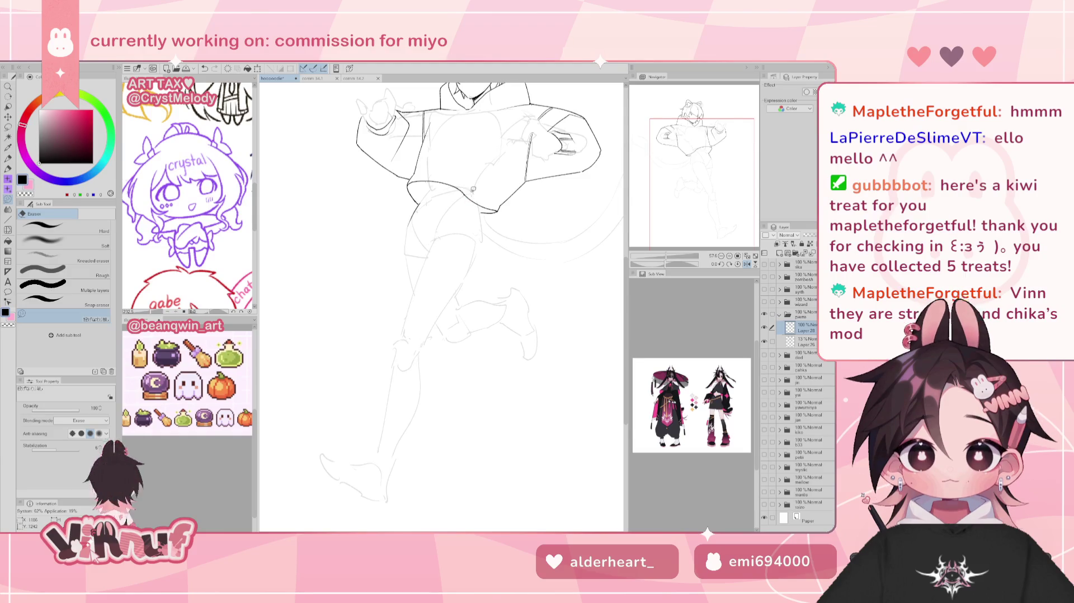
key("h")
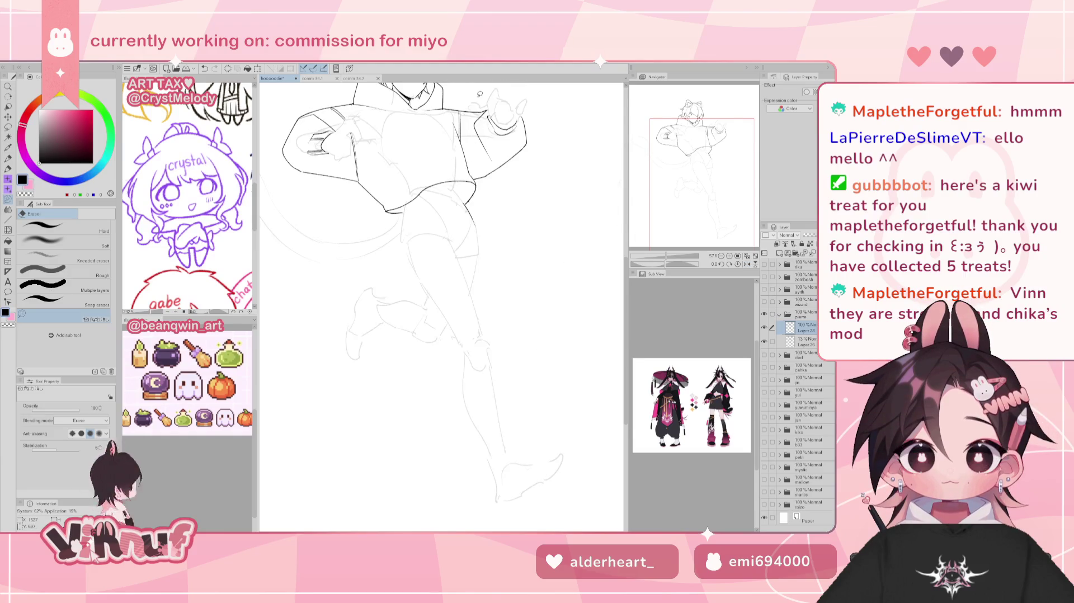
key("p")
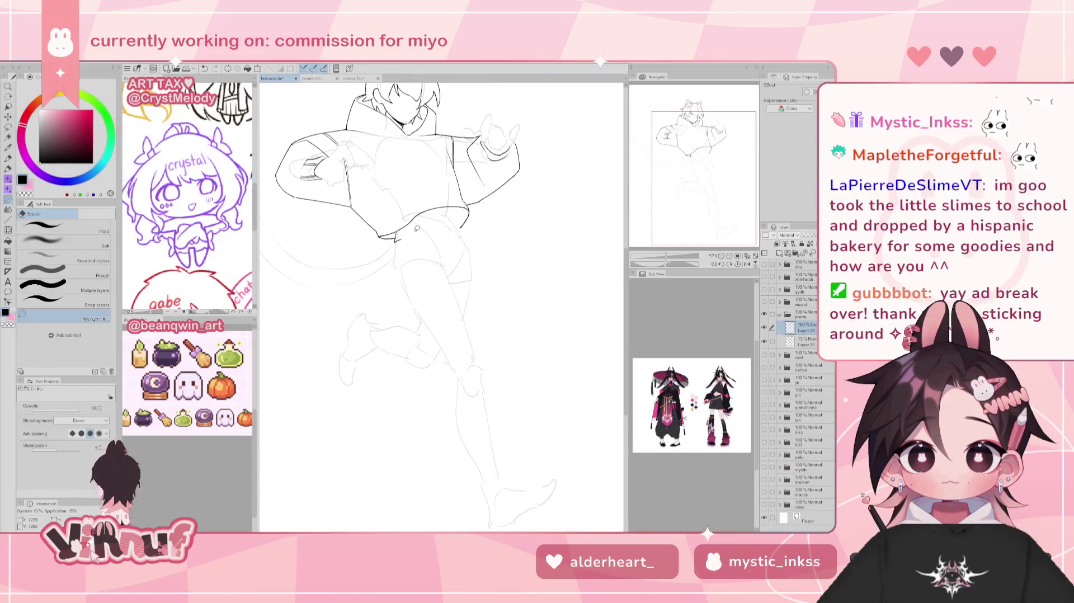
Check the hoodie's pose by mirroring the canvas back and forth several times
key("p")
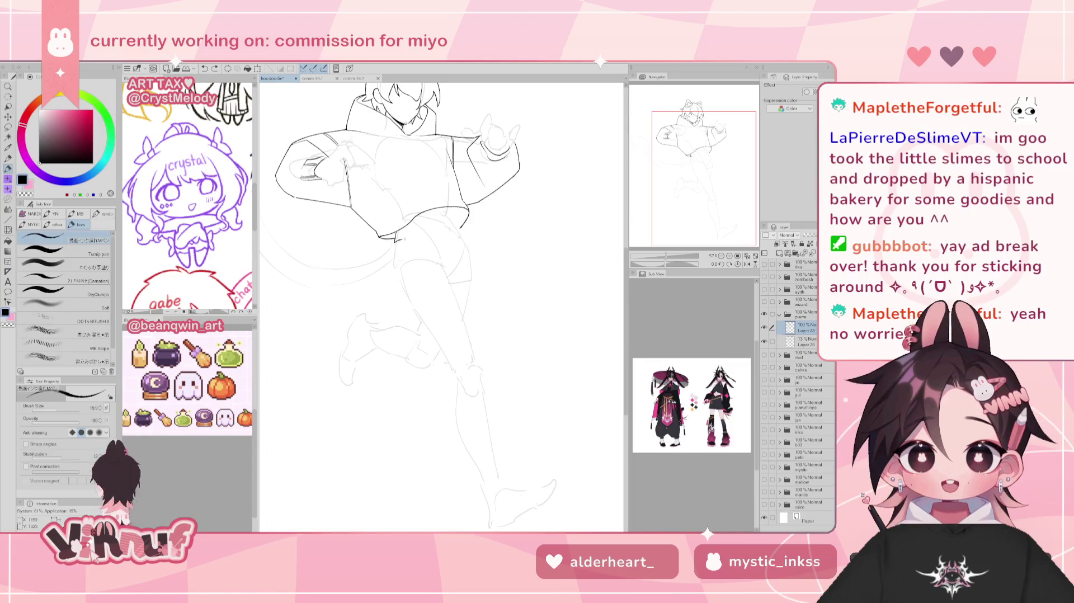
key("h")
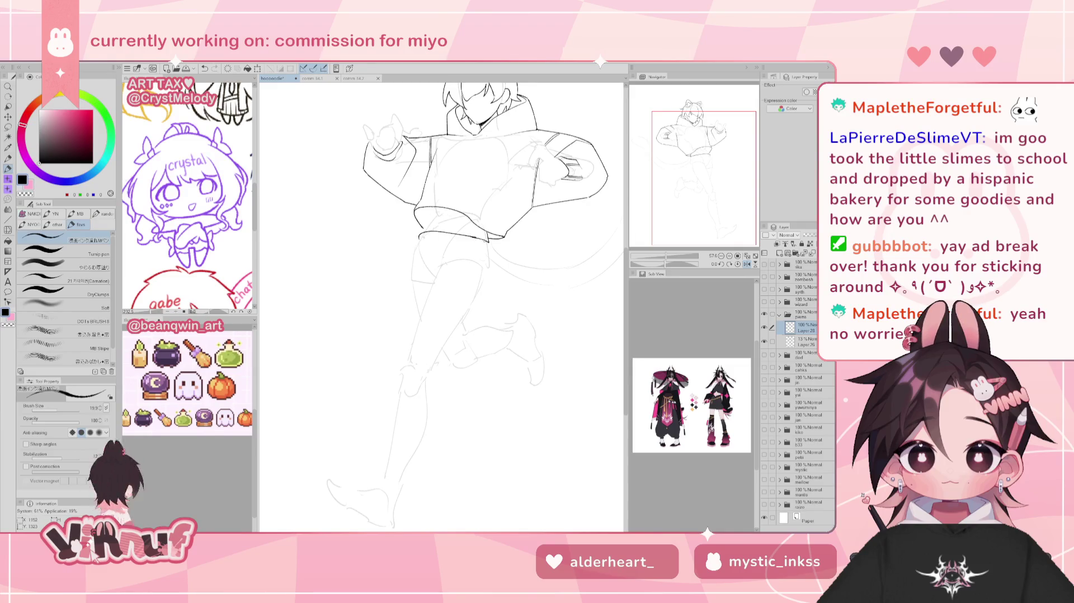
key("h")
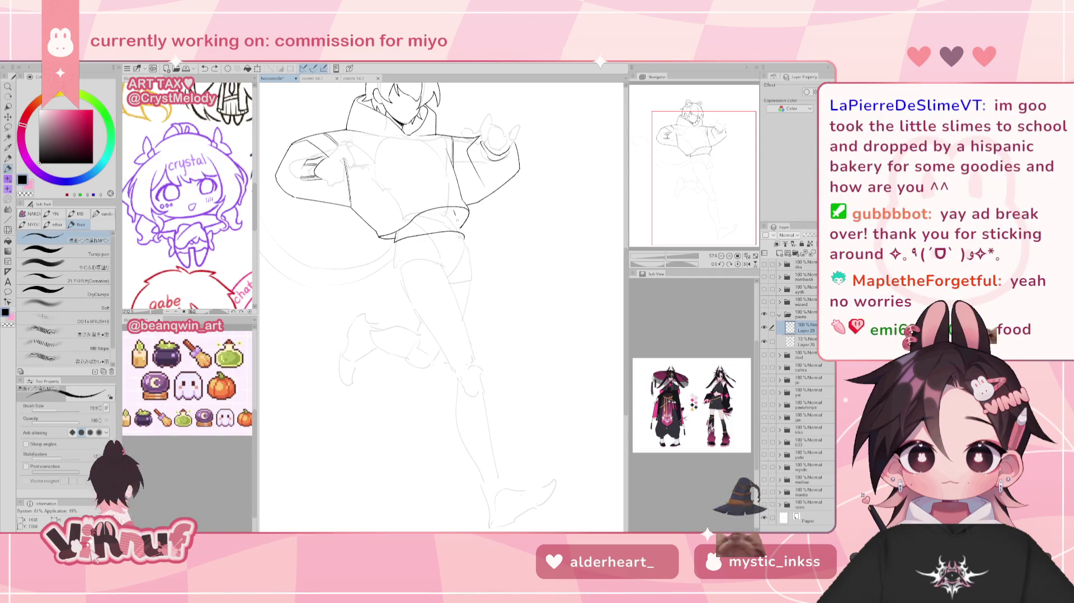
key("h")
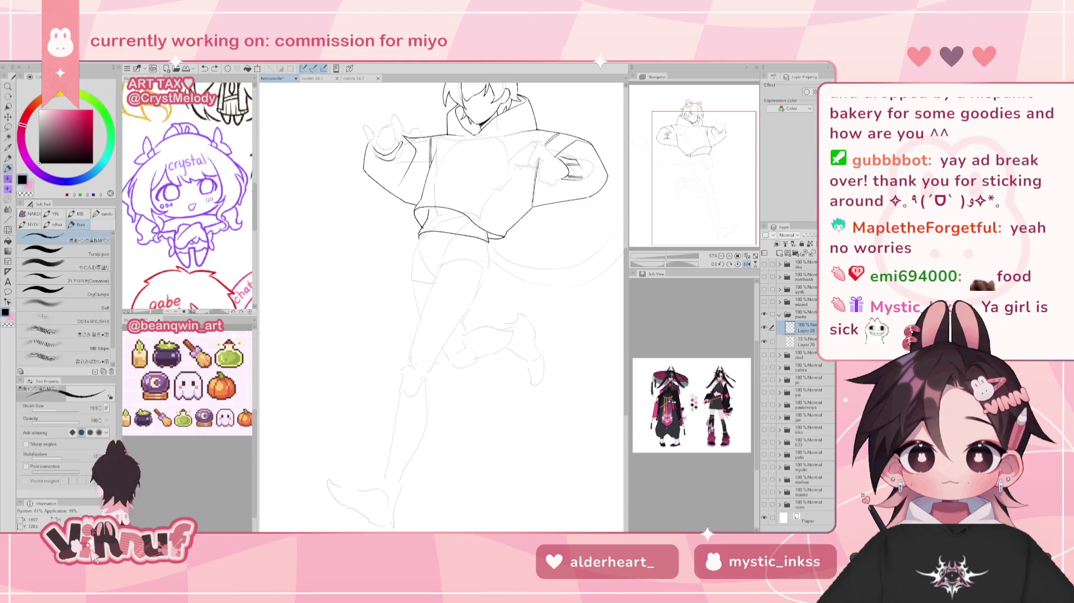
key("h")
key("h")
key("h")
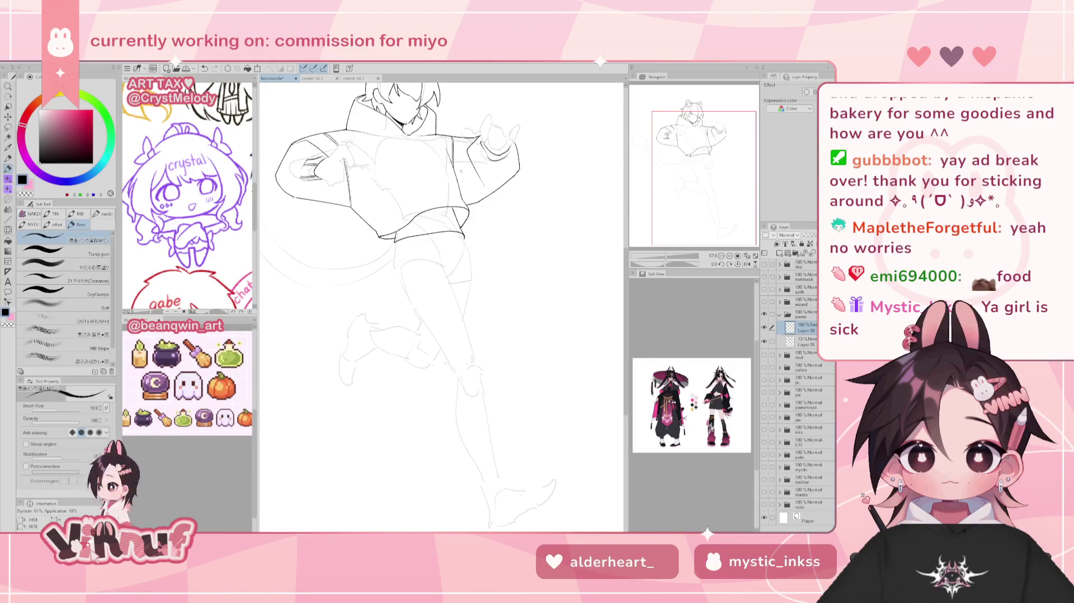
key("h")
key("h")
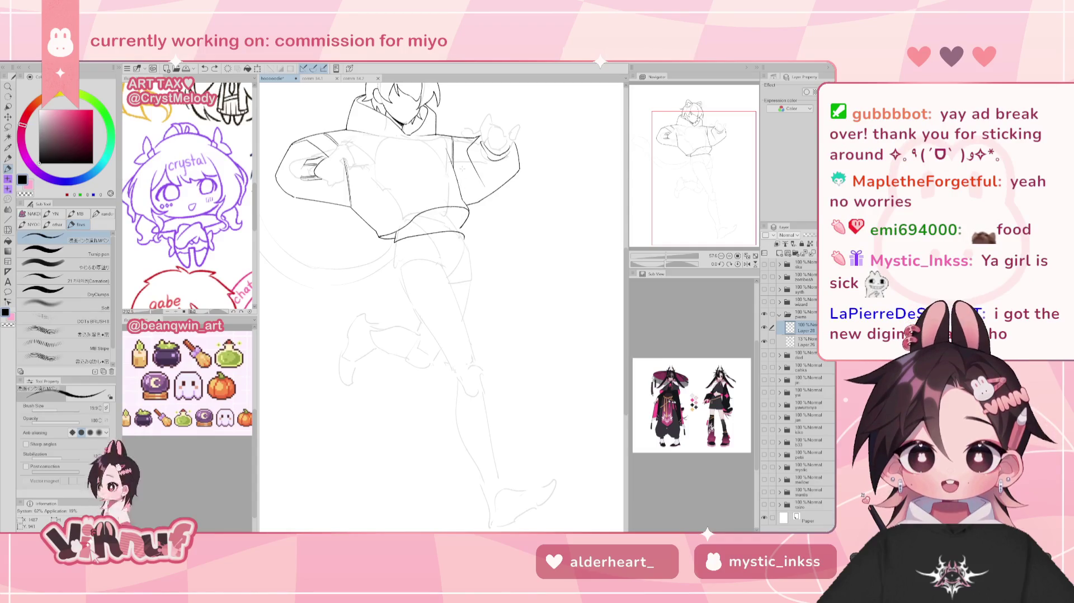
Erase the overlapping hoodie hem stroke, then return to the pen and undo the last mark
key("e")
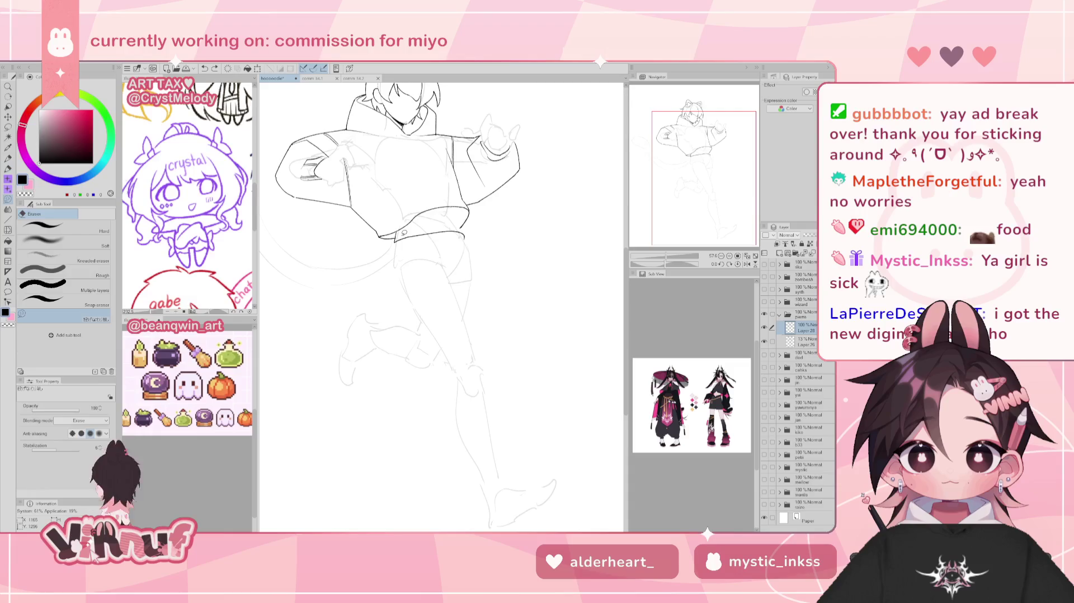
left_click_drag(398, 238, 471, 223)
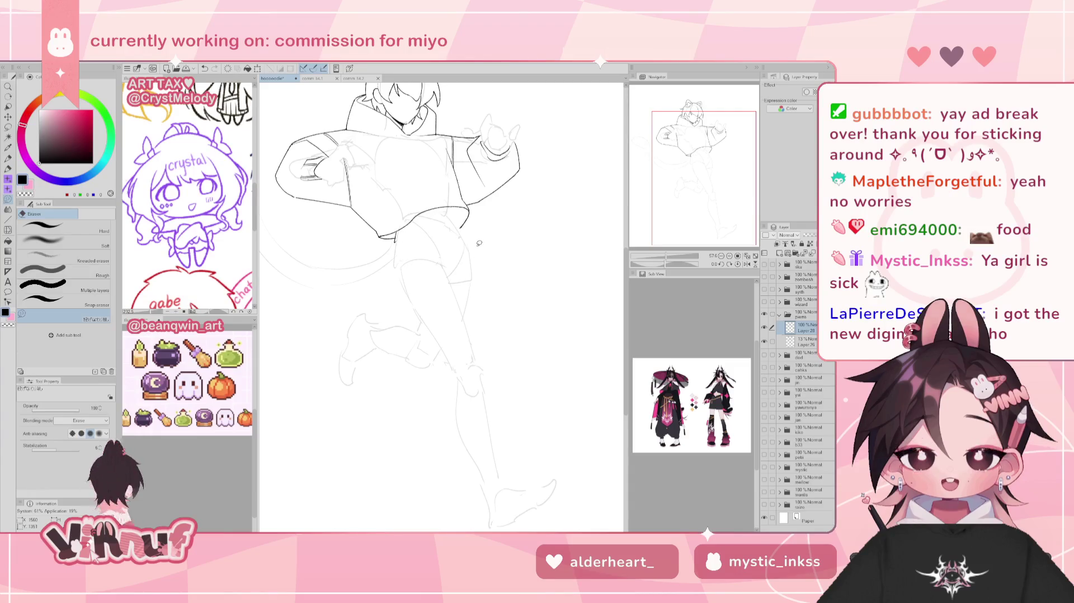
key("p")
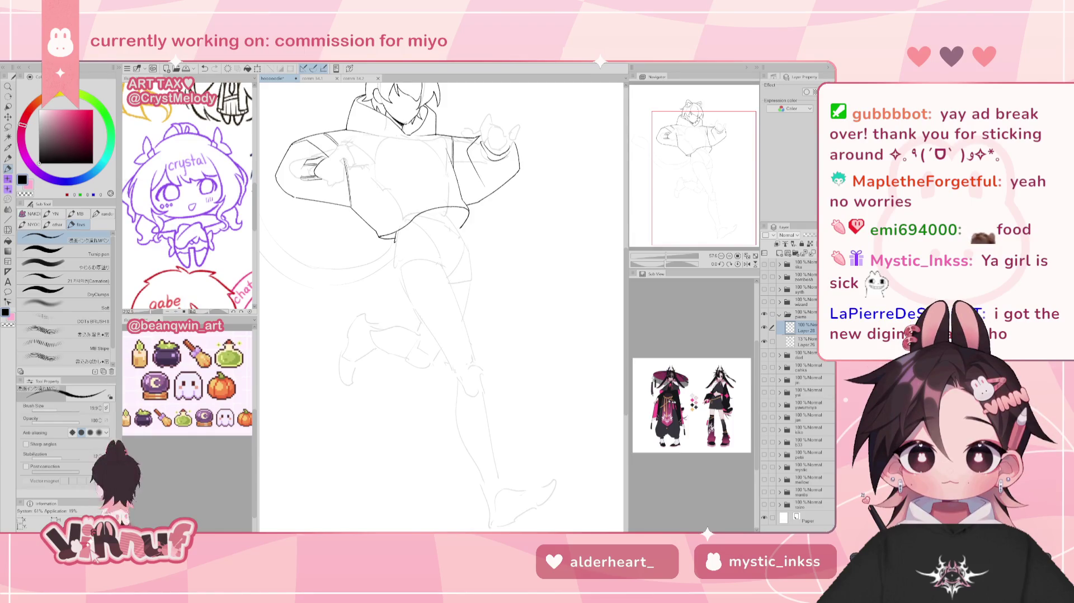
key("ctrl+z")
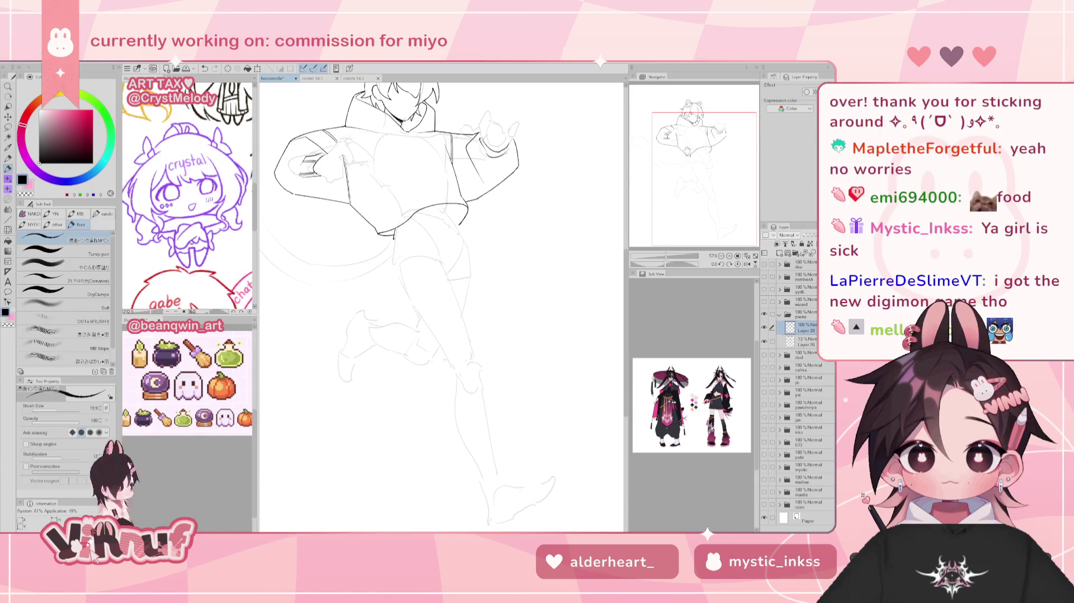
Ink the hoodie hem, shorts' lower edge and a front-leg line, undoing a stray stroke
left_click_drag(403, 238, 459, 233)
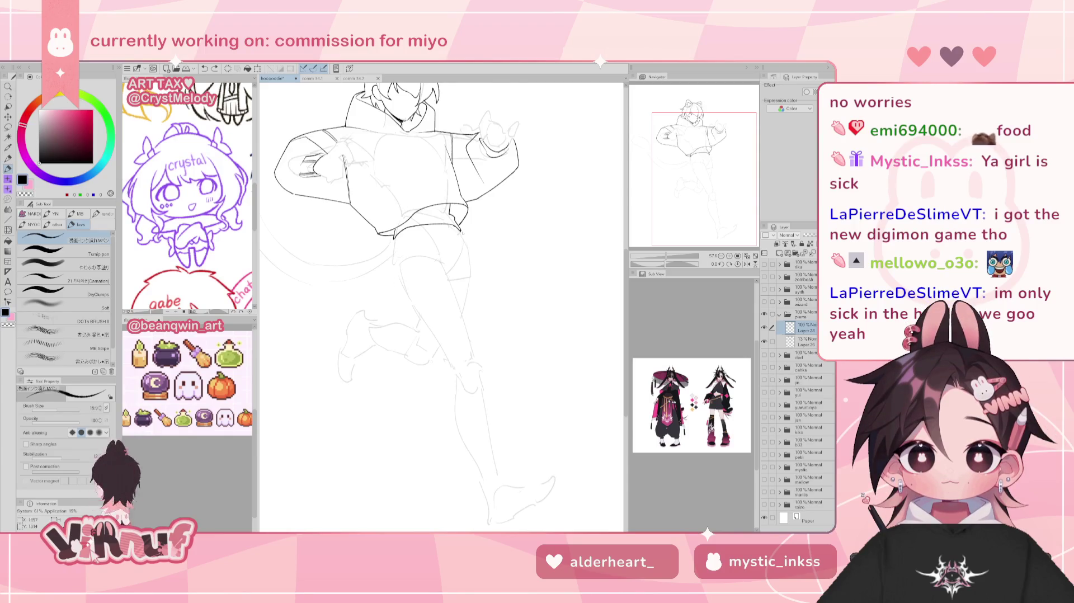
key("h")
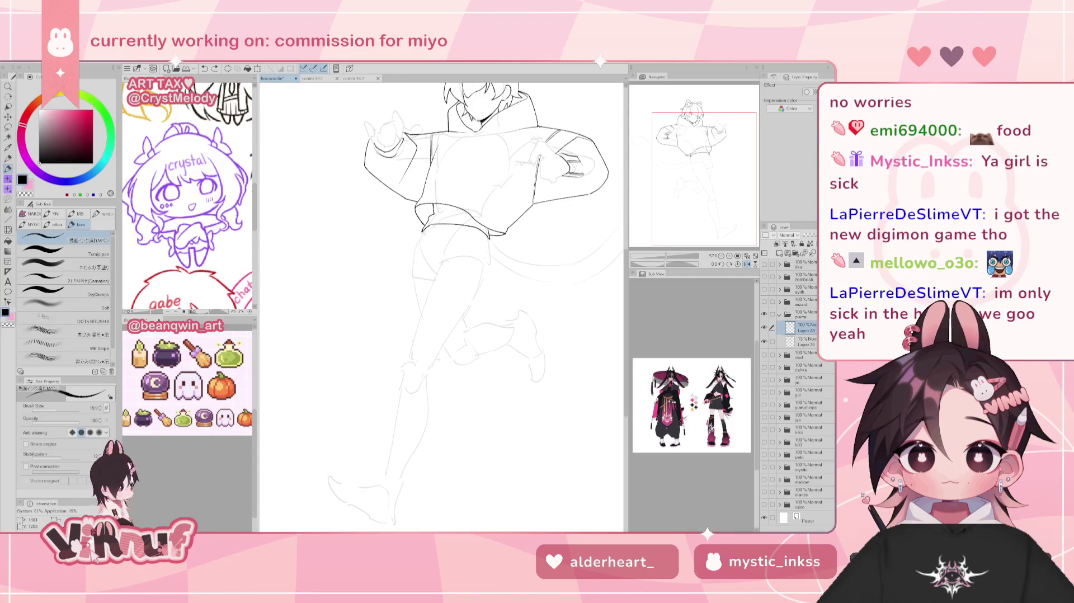
left_click_drag(424, 226, 419, 242)
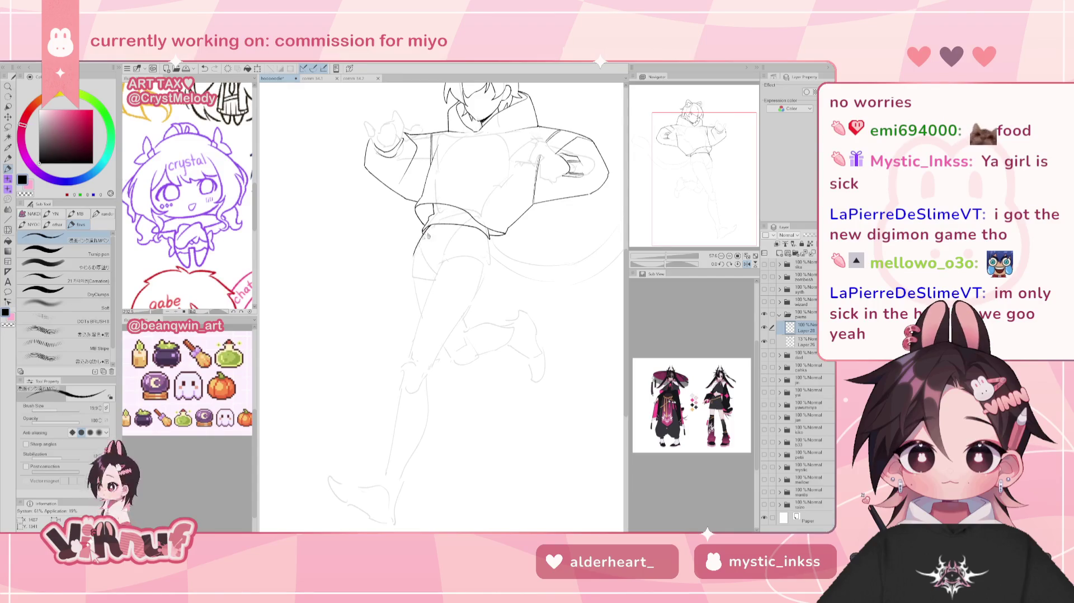
key("h")
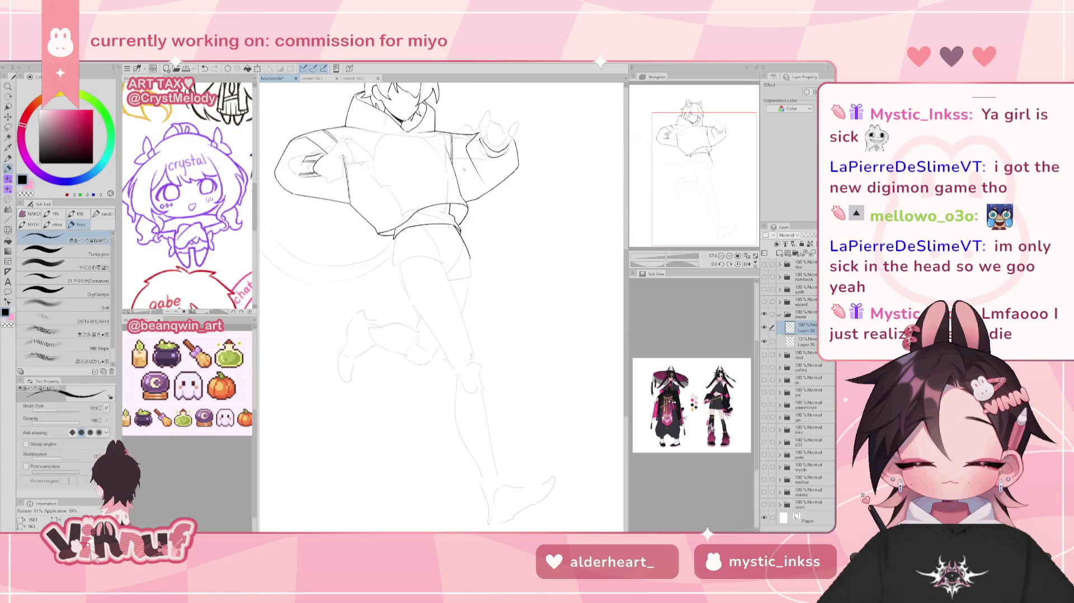
left_click_drag(393, 265, 424, 326)
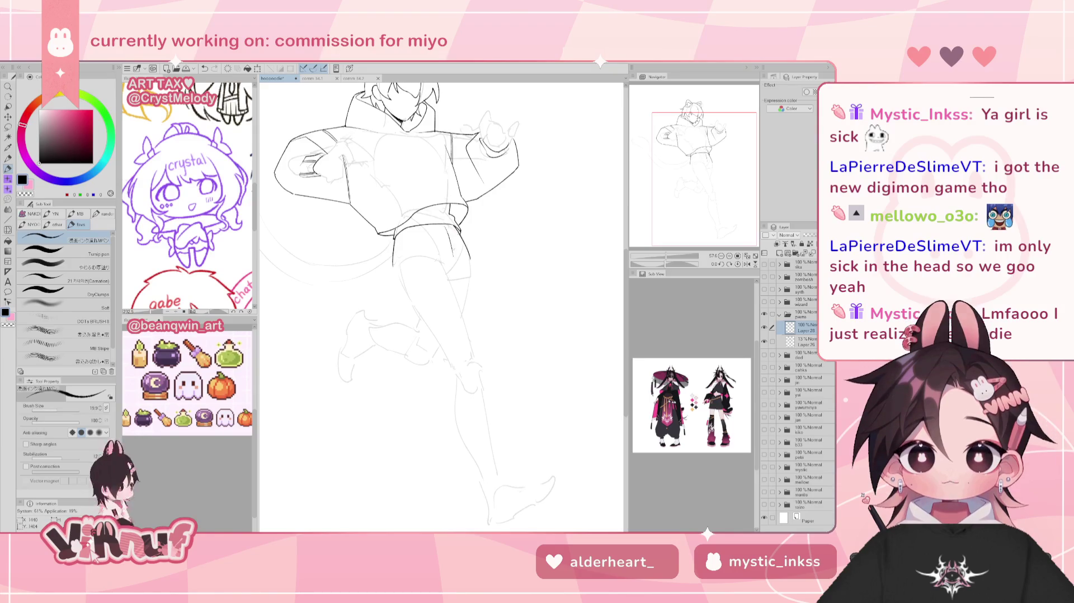
key("h")
key("ctrl+z")
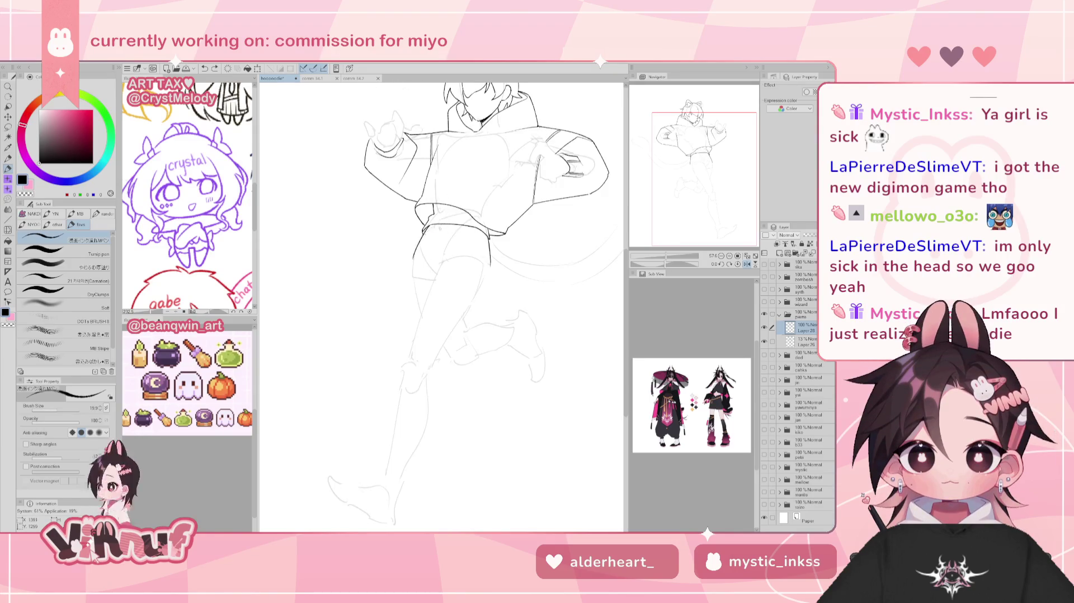
key("h")
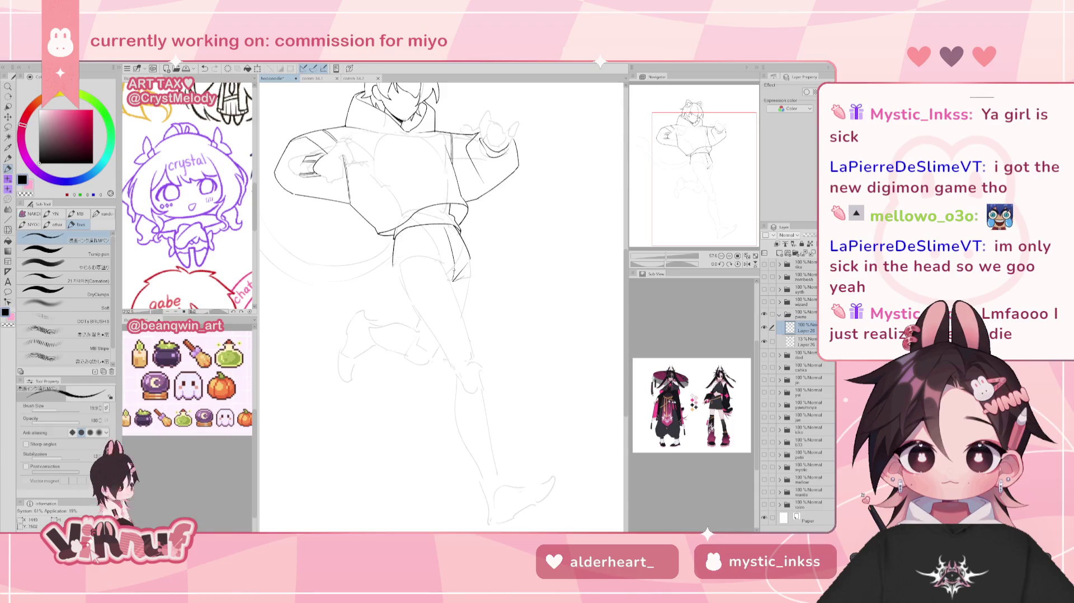
Ink short lines on the shorts, waist and shorts' hem, mirroring the canvas to compare
left_click_drag(443, 229, 454, 263)
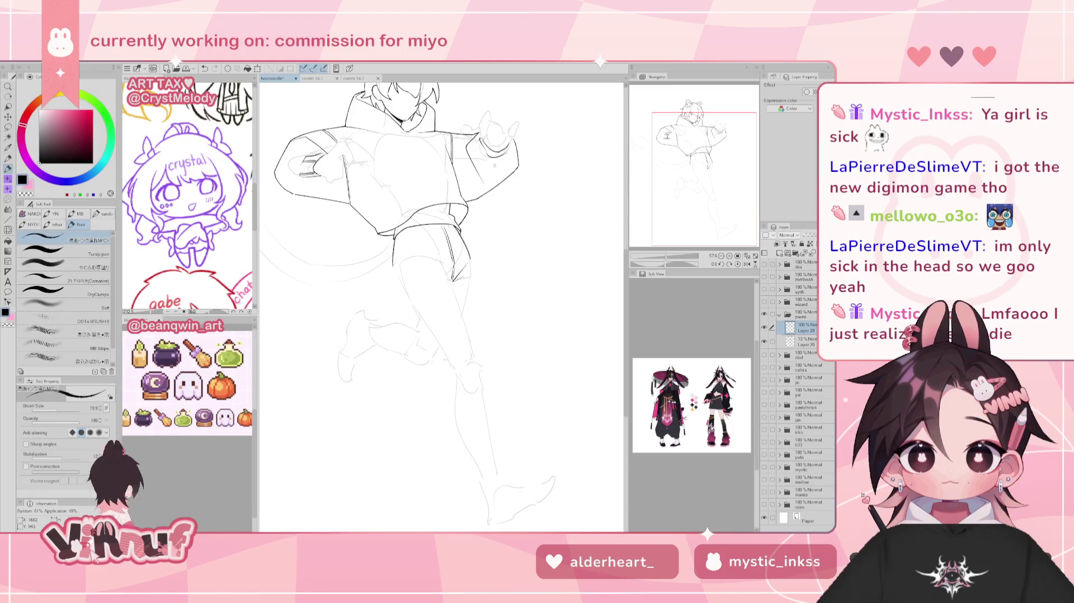
key("h")
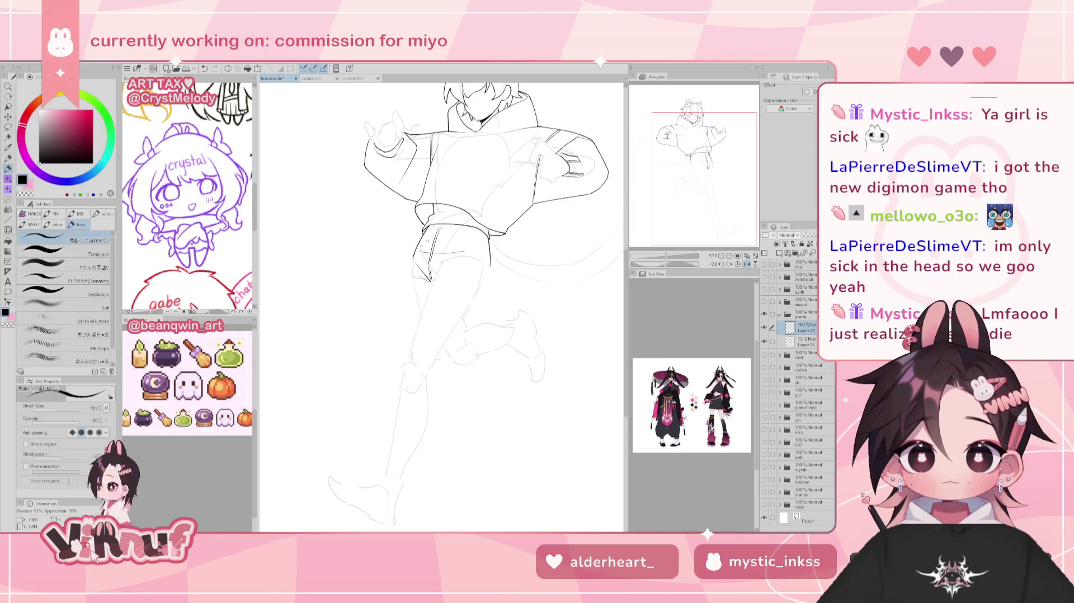
left_click_drag(430, 205, 443, 236)
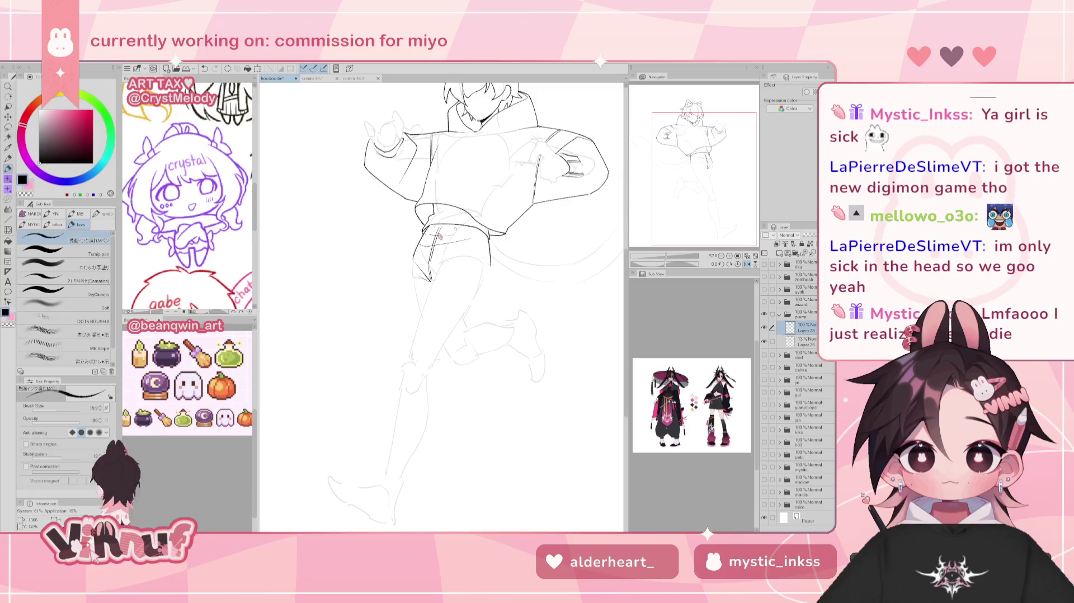
key("h")
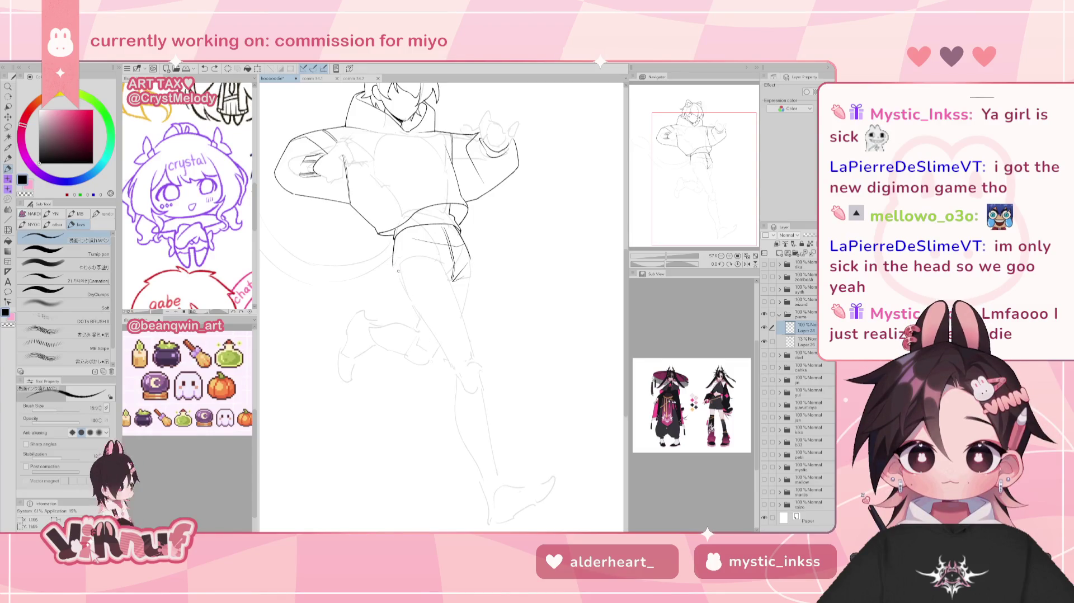
key("h")
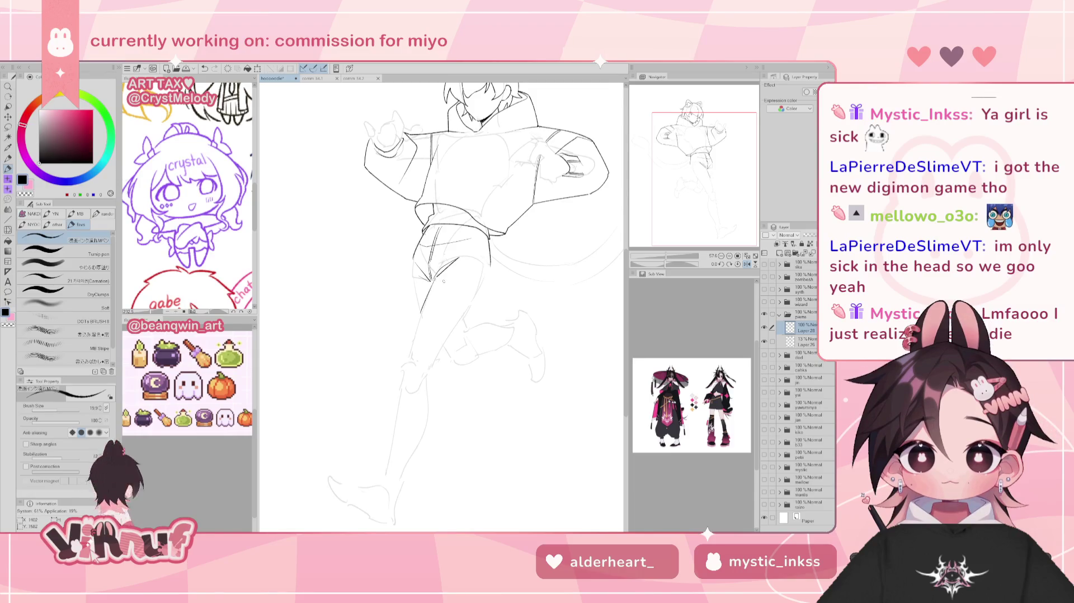
left_click_drag(434, 268, 464, 257)
left_click_drag(424, 310, 435, 281)
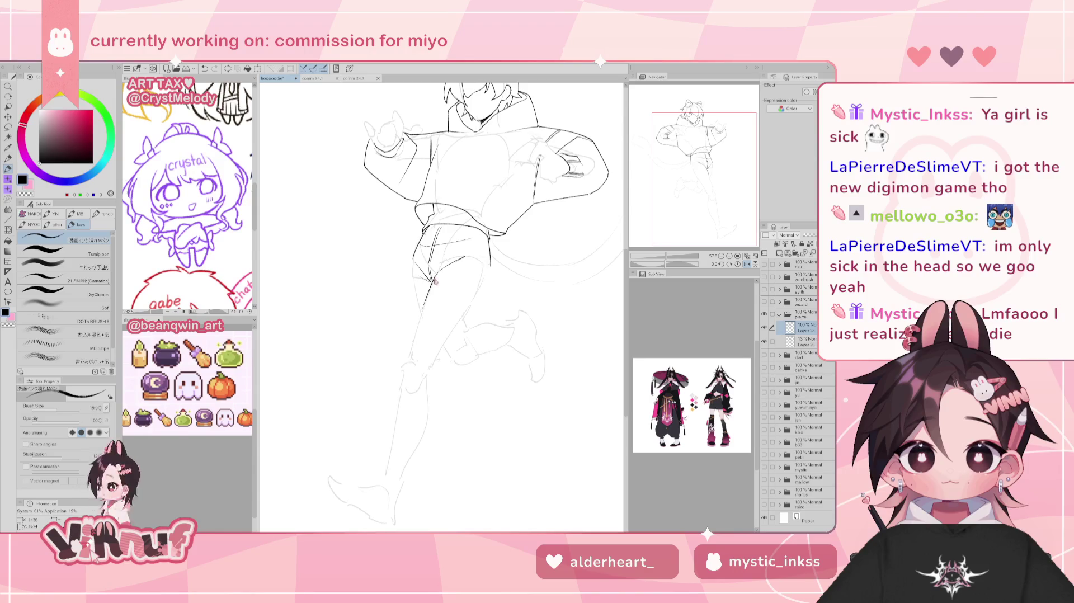
key("h")
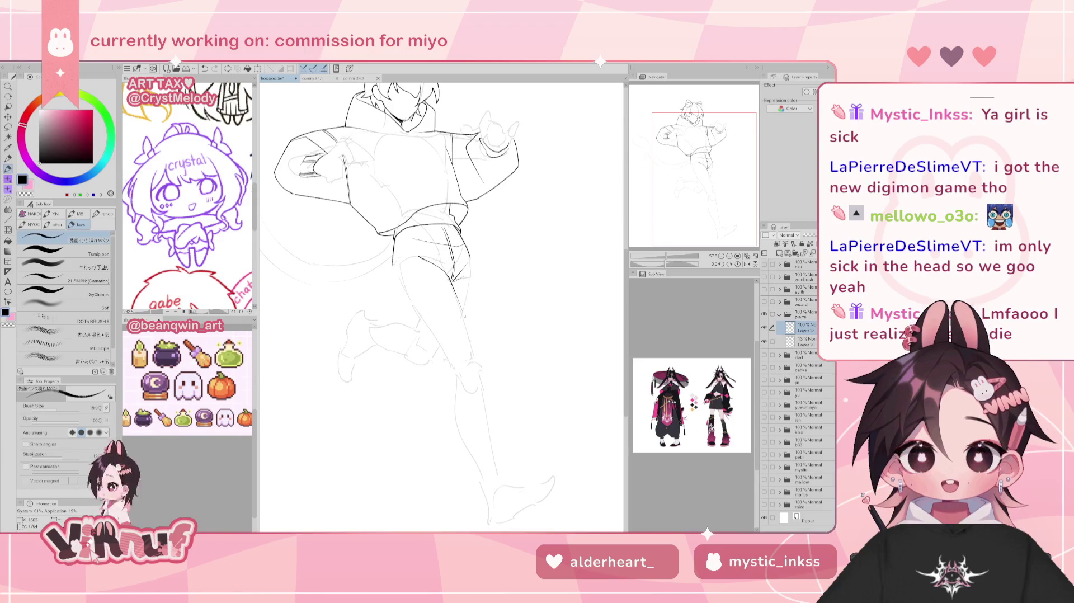
Ink and redraw the outline down the front leg, checking it mirrored
left_click_drag(451, 283, 480, 365)
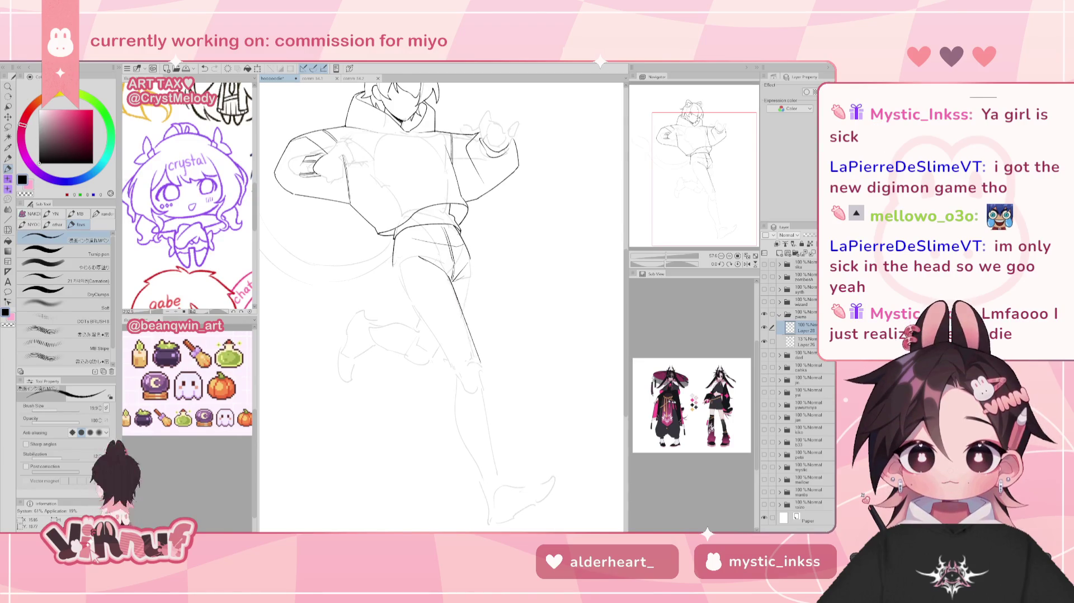
left_click_drag(451, 280, 479, 364)
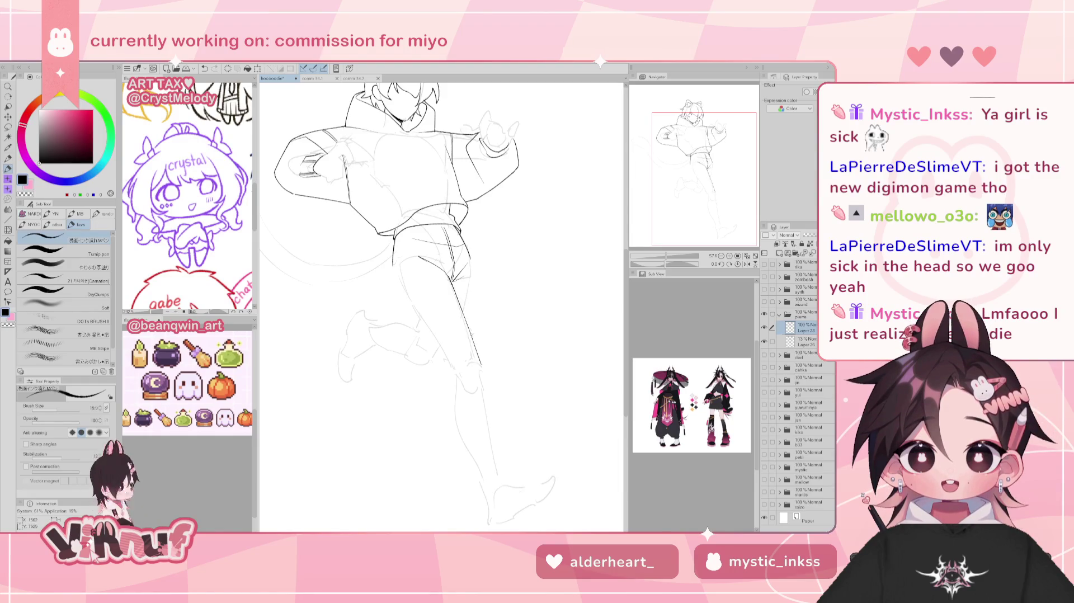
key("h")
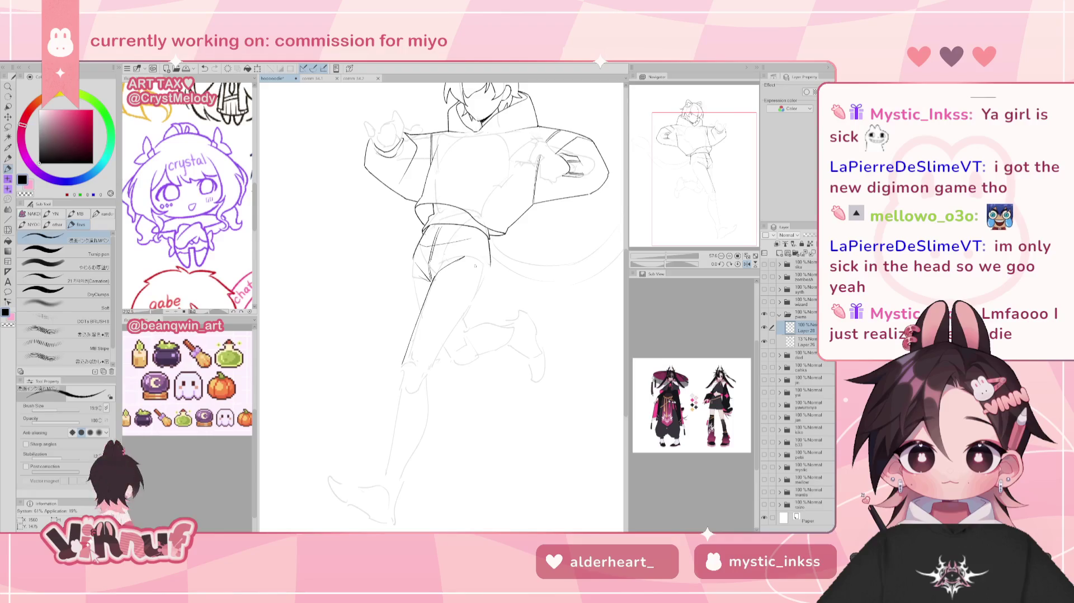
key("h")
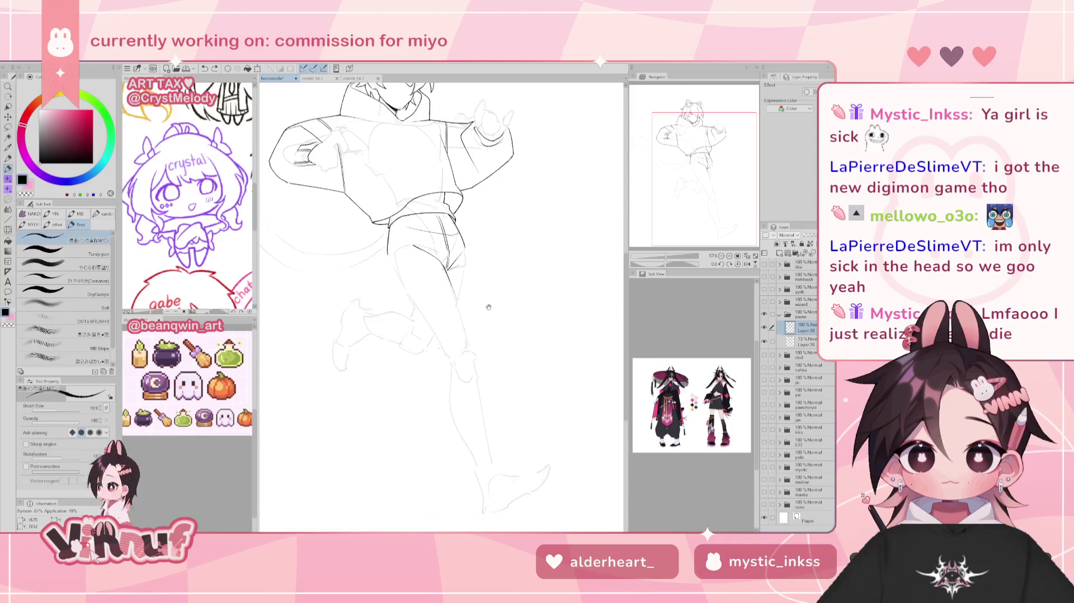
scroll(478, 271, "down", 2)
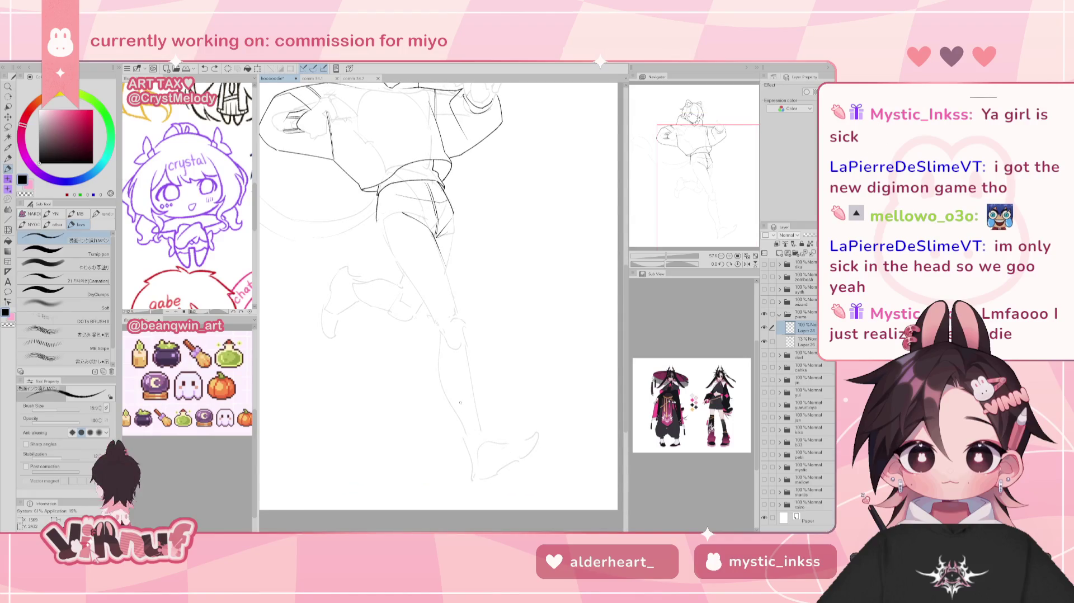
key("h")
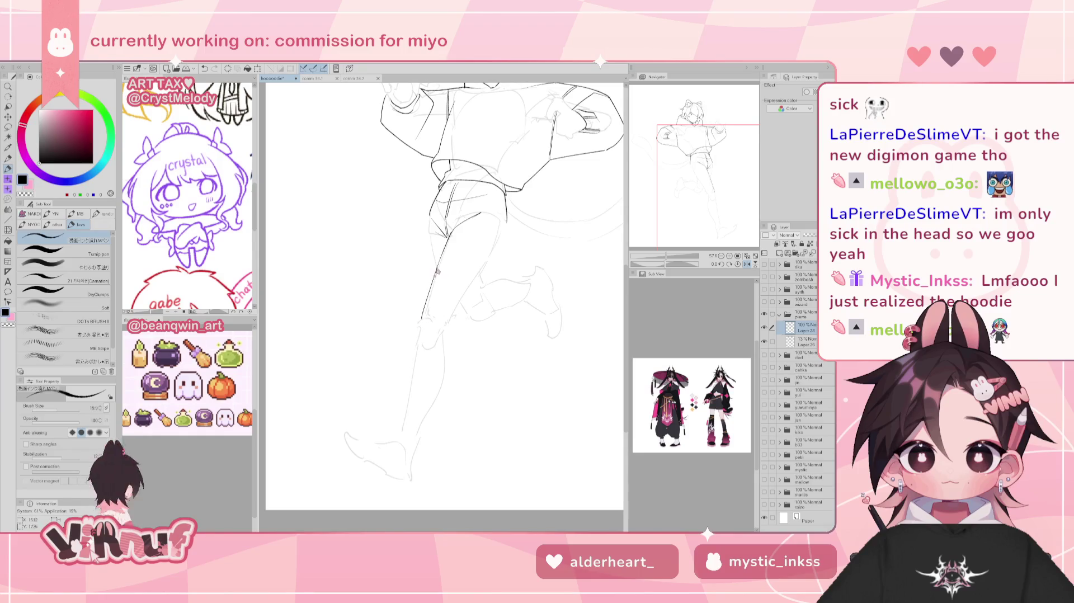
Darken the left leg line with reinforcing strokes and extend it further down
left_click_drag(434, 274, 415, 354)
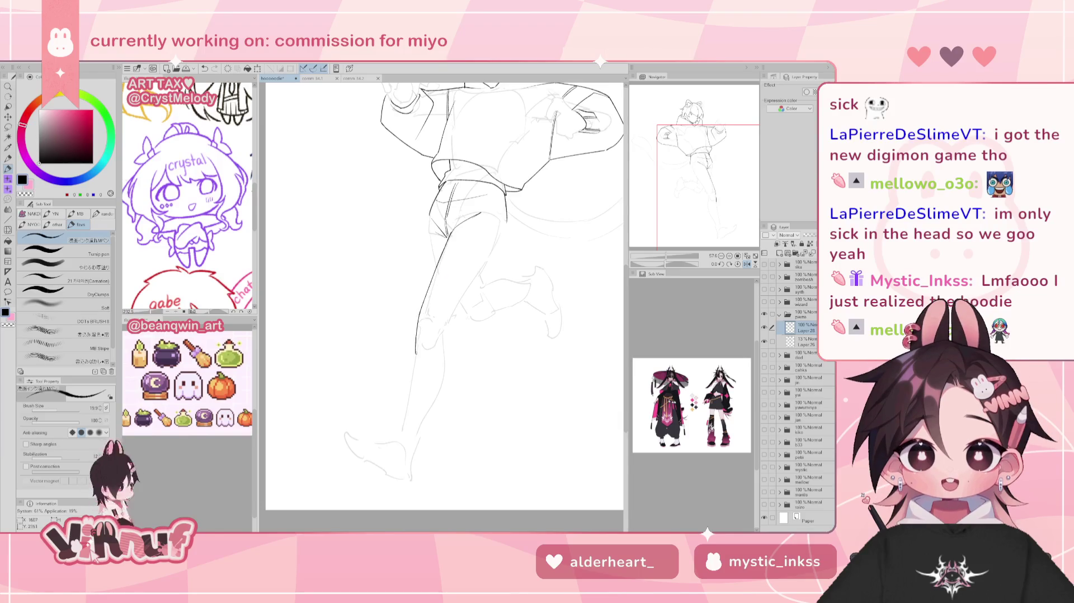
mouse_move(423, 312)
left_mouse_down()
mouse_move(419, 347)
mouse_move(421, 327)
left_mouse_up()
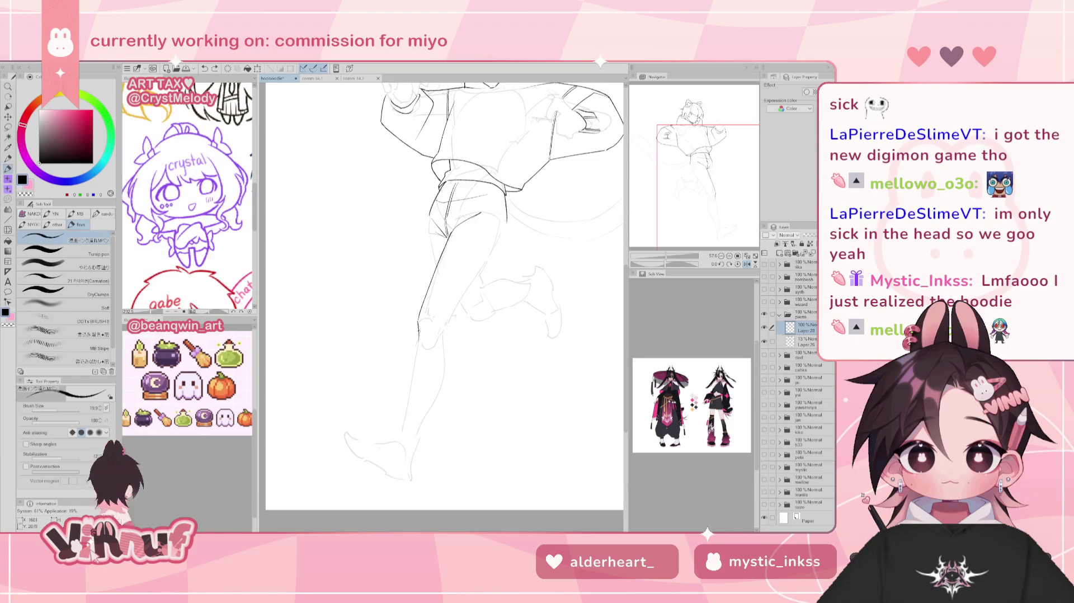
left_click_drag(419, 329, 400, 420)
key("h")
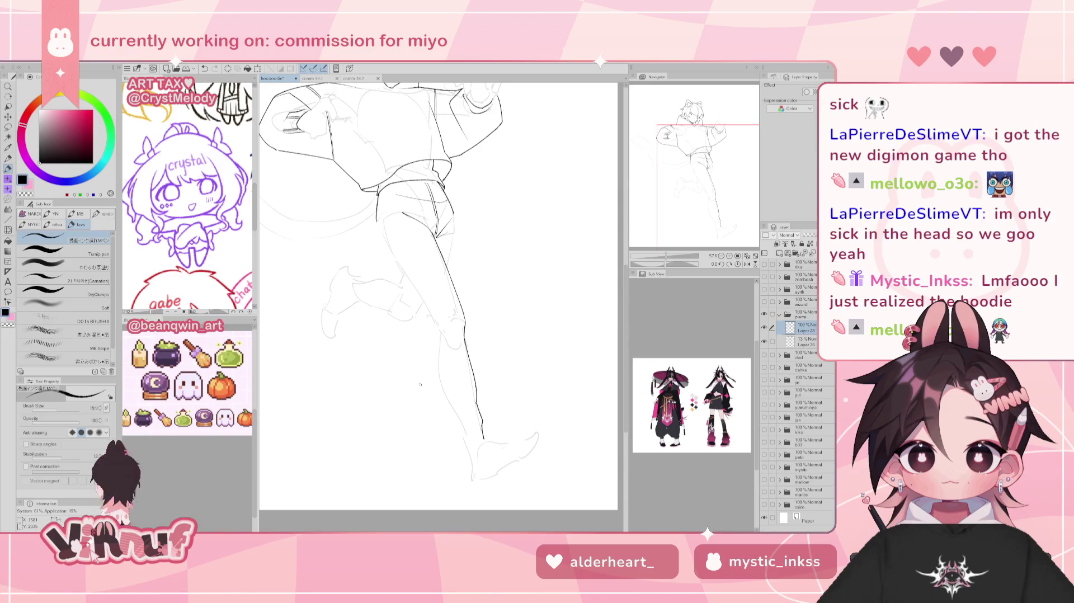
Extend the shorts' left edge and ink the left edge of the pant leg
key("e")
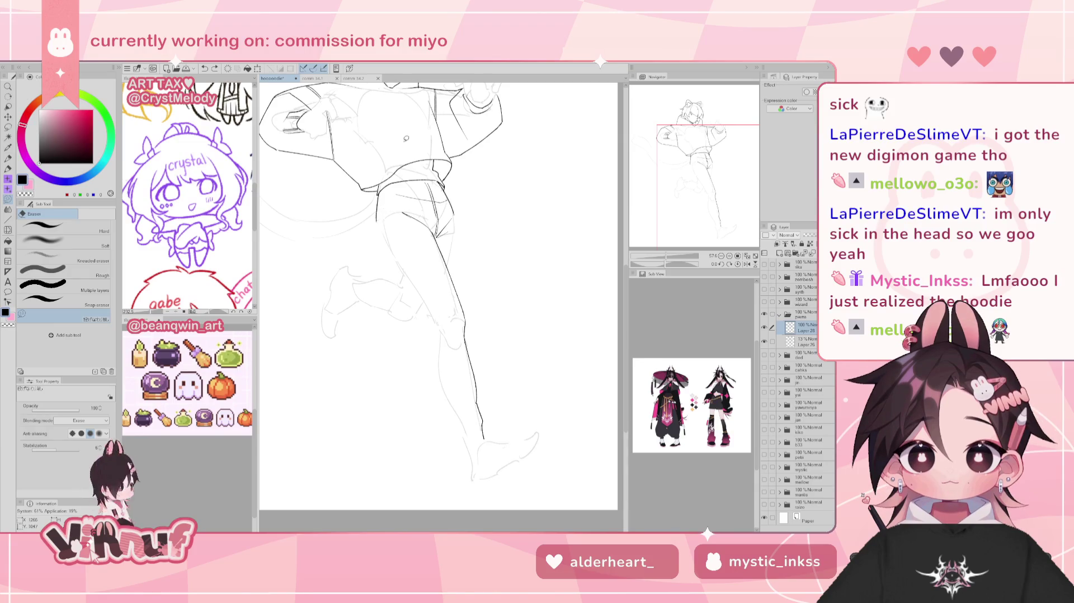
key("h")
key("p")
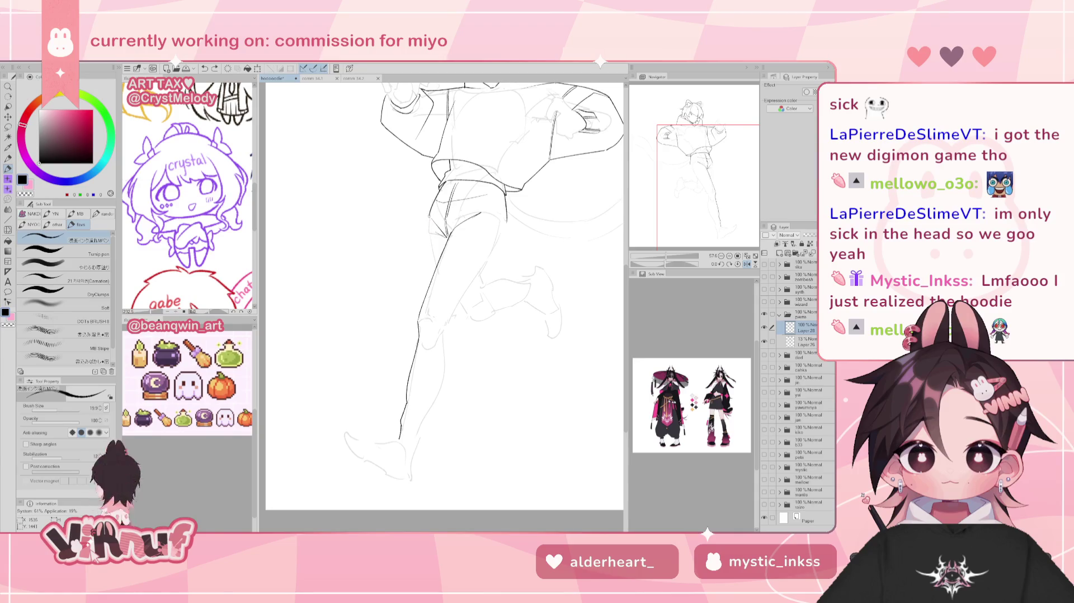
left_click_drag(429, 214, 426, 235)
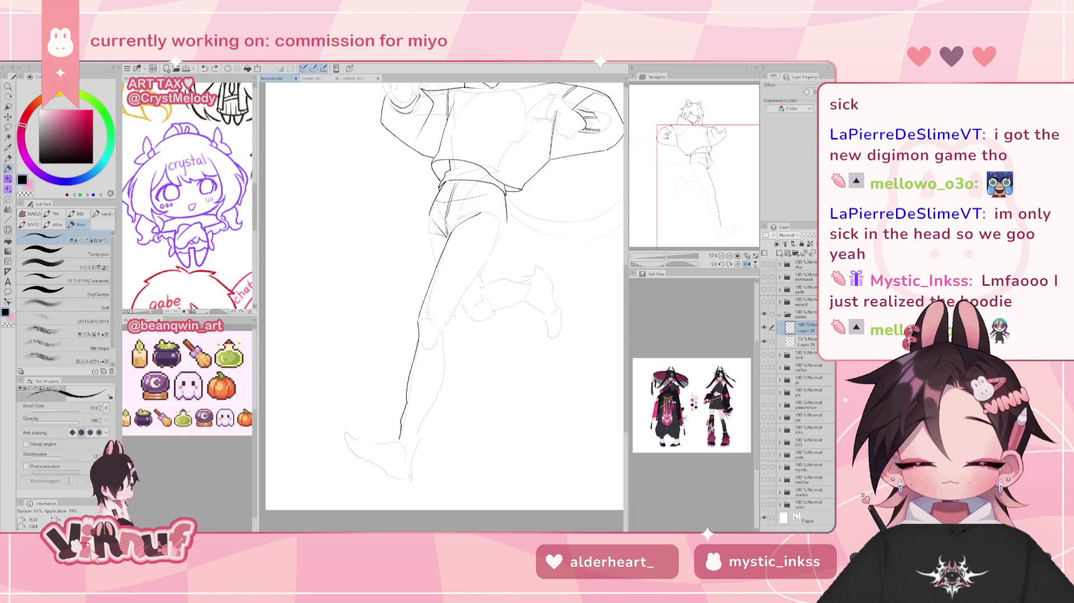
key("e")
key("p")
key("e")
key("p")
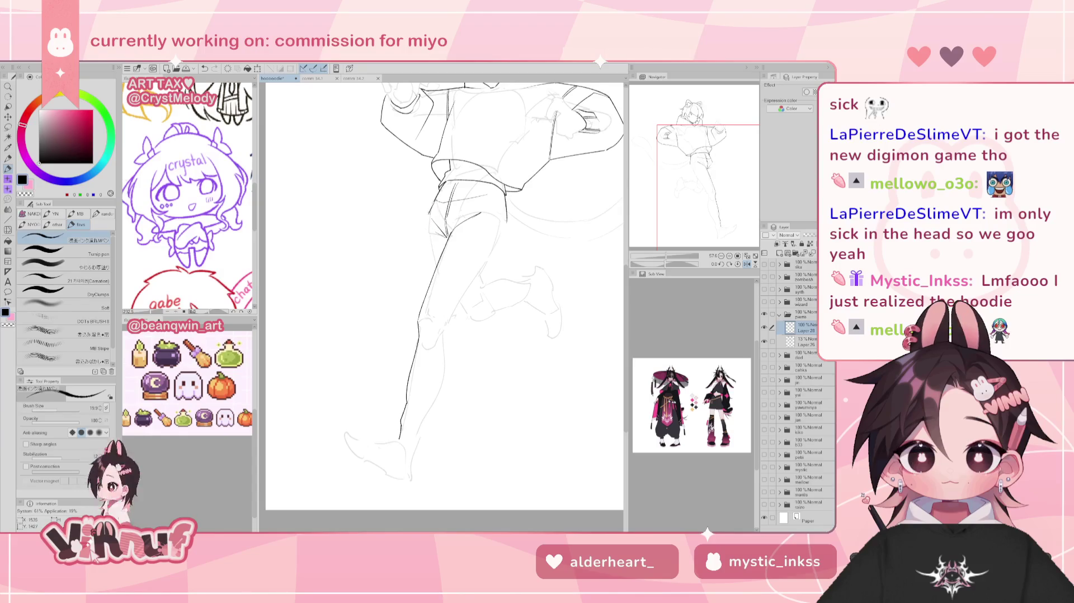
left_click_drag(431, 218, 433, 269)
key("h")
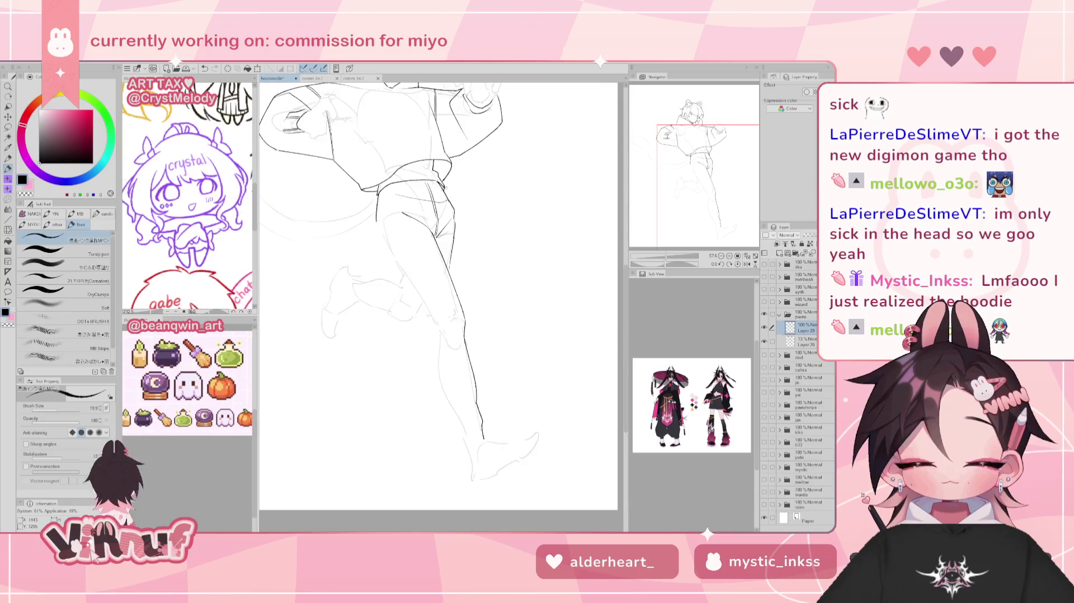
key("e")
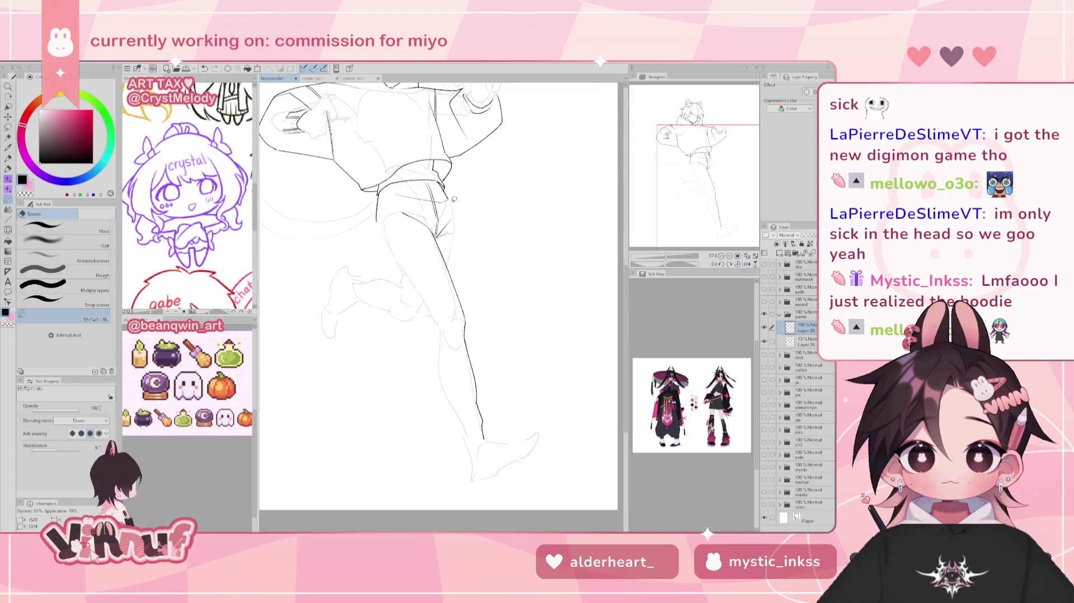
key("h")
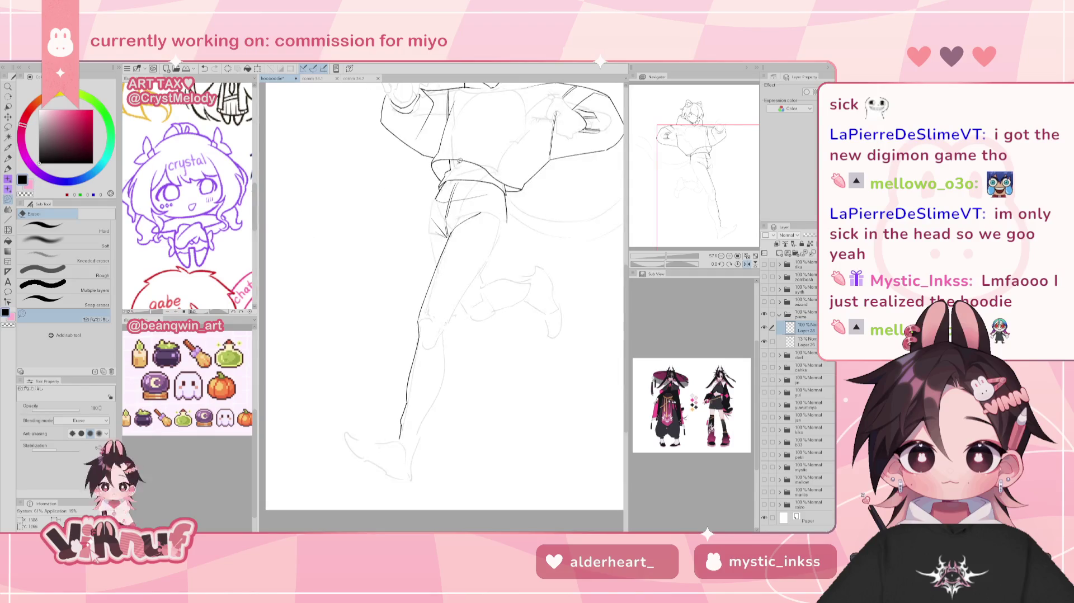
key("p")
key("ctrl+z")
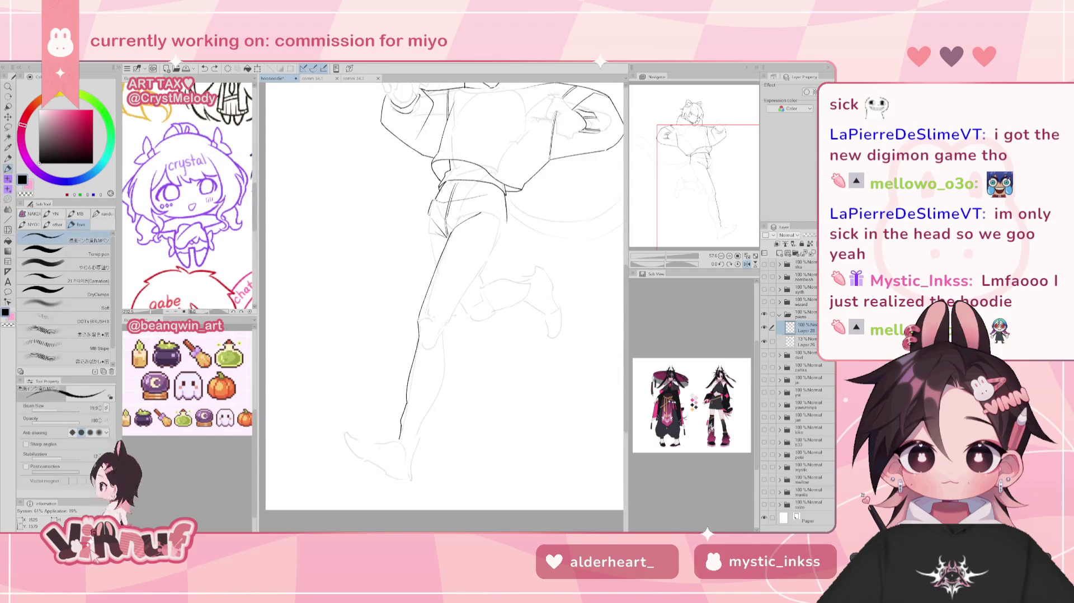
key("ctrl+z")
left_click_drag(432, 224, 427, 250)
key("h")
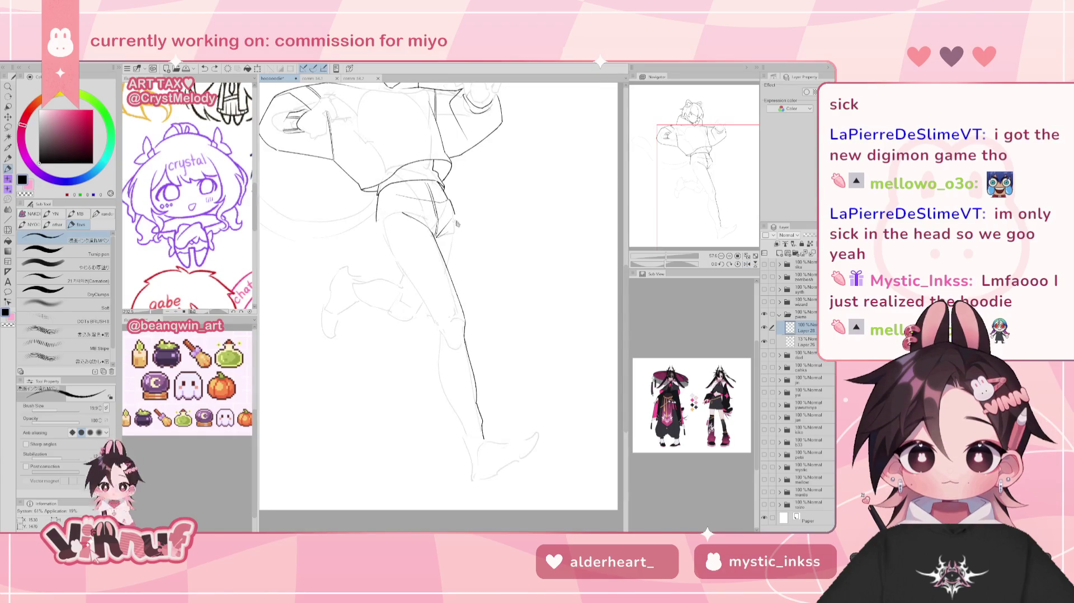
left_click_drag(451, 247, 448, 266)
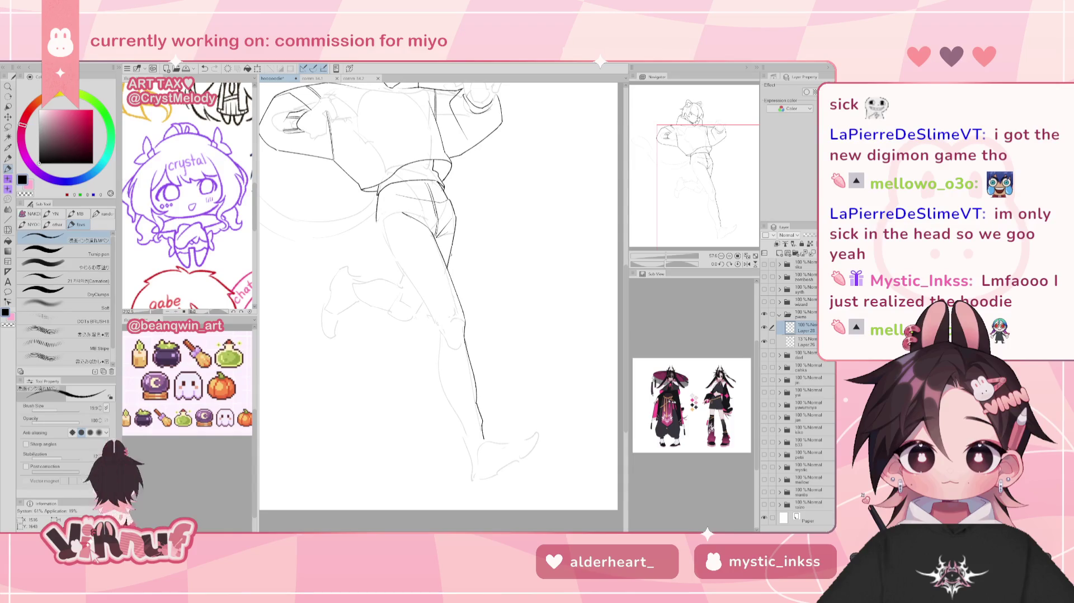
key("h")
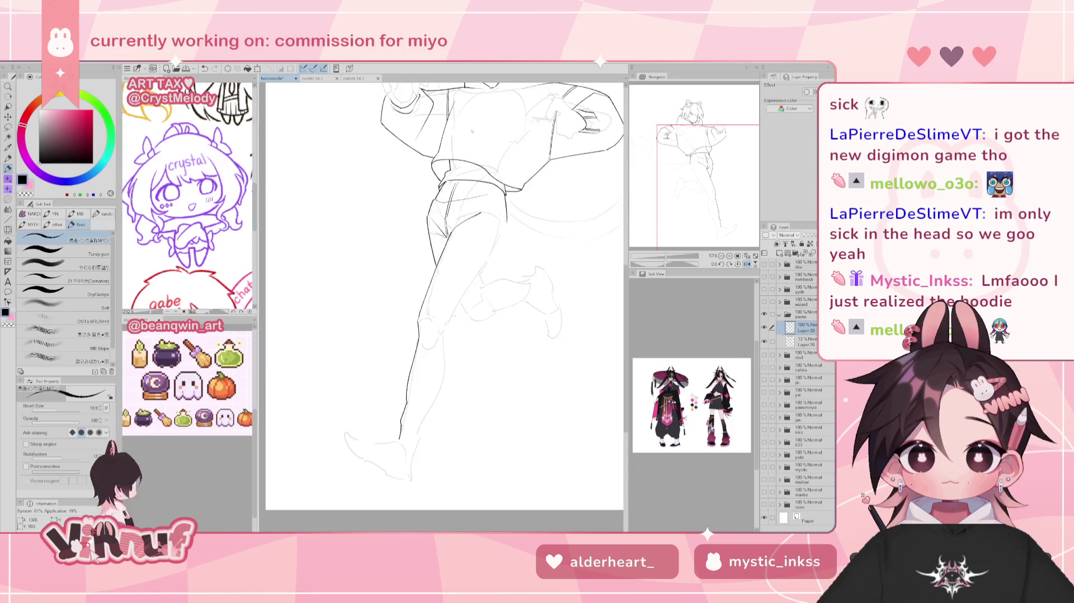
key("h")
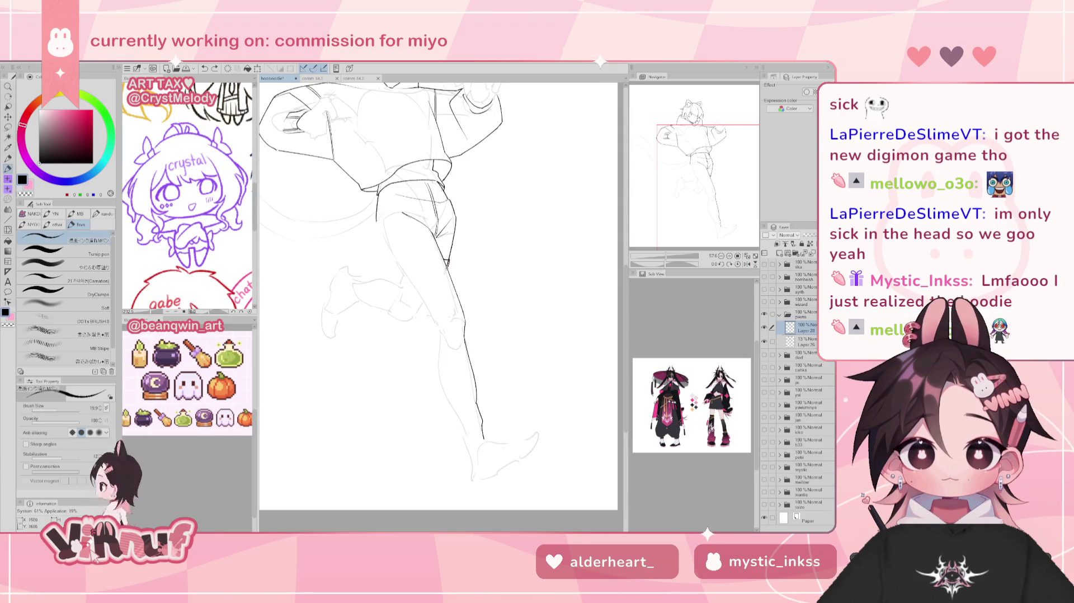
key("e")
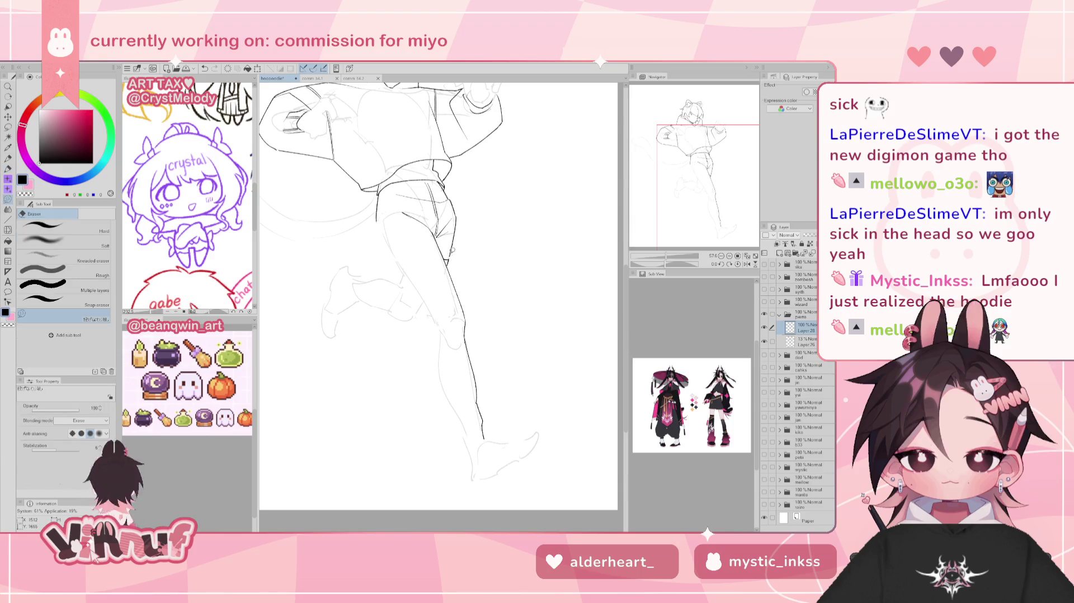
key("h")
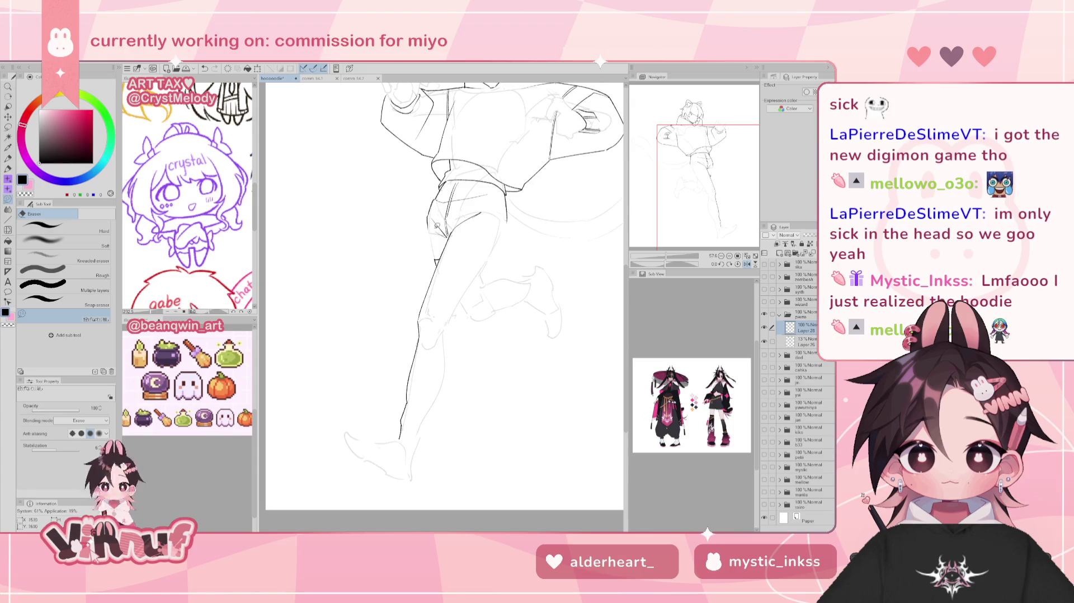
key("p")
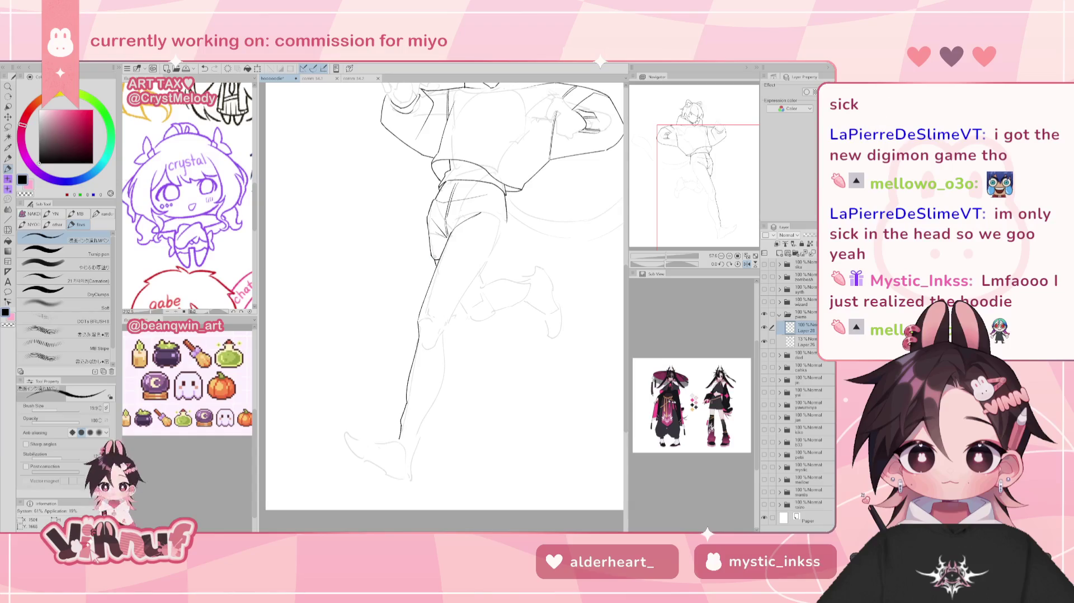
key("h")
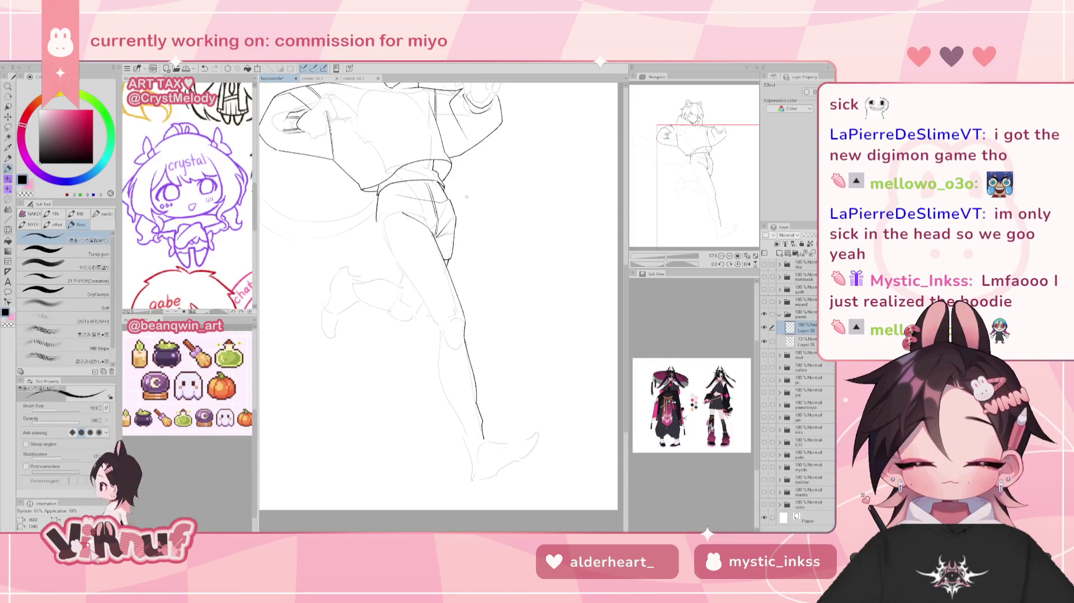
key("h")
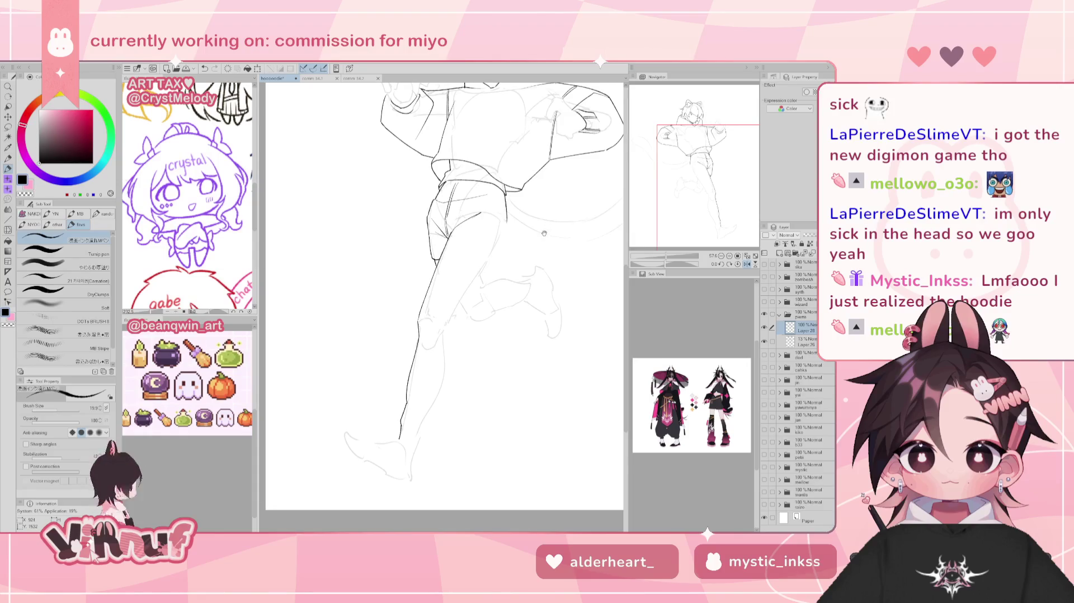
key("h")
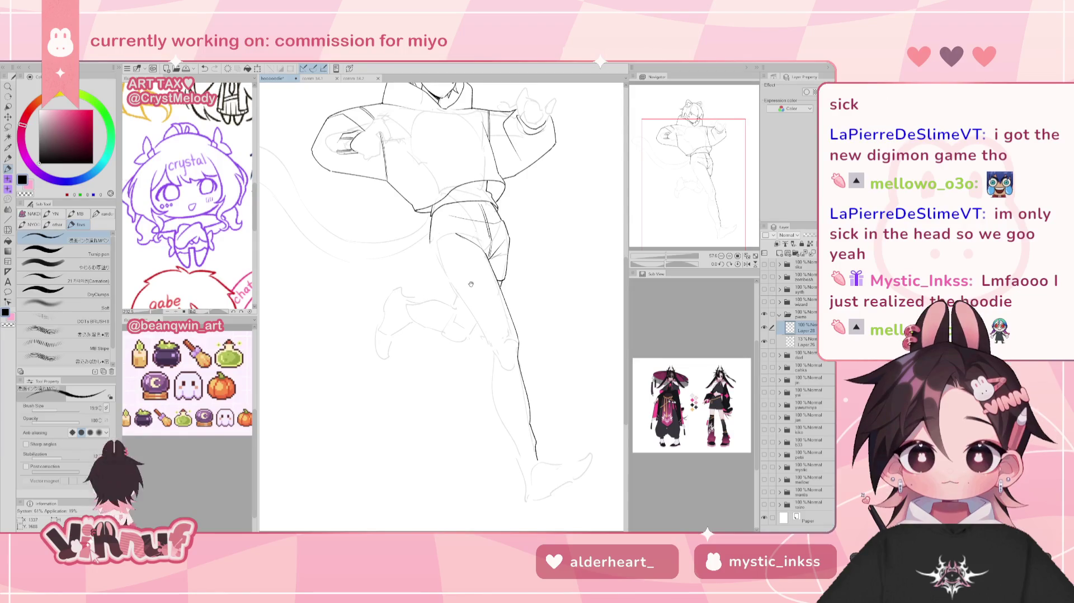
Bring the legs into view and draw the inner-leg line, undoing and redrawing its strokes
left_click_drag(522, 294, 489, 260)
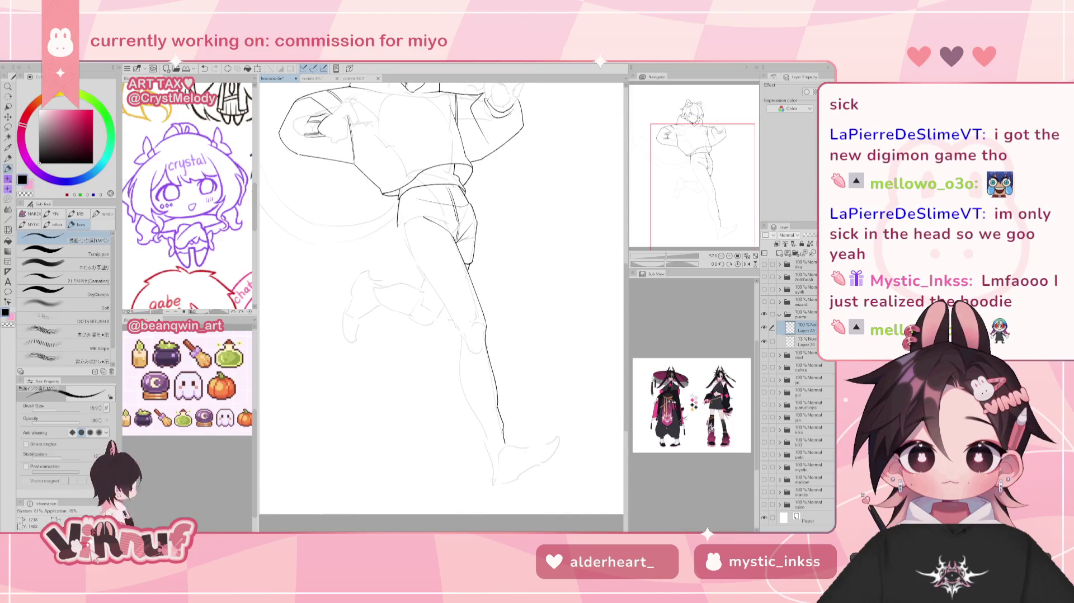
mouse_move(432, 317)
left_mouse_down()
mouse_move(397, 229)
mouse_move(439, 323)
left_mouse_up()
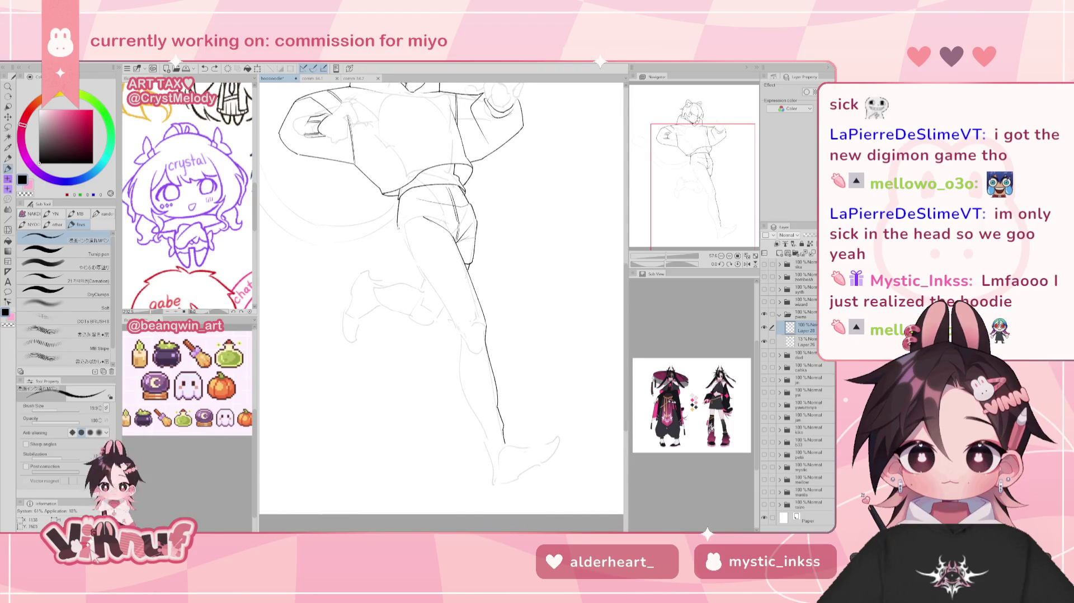
key("ctrl+z")
left_click_drag(440, 315, 443, 330)
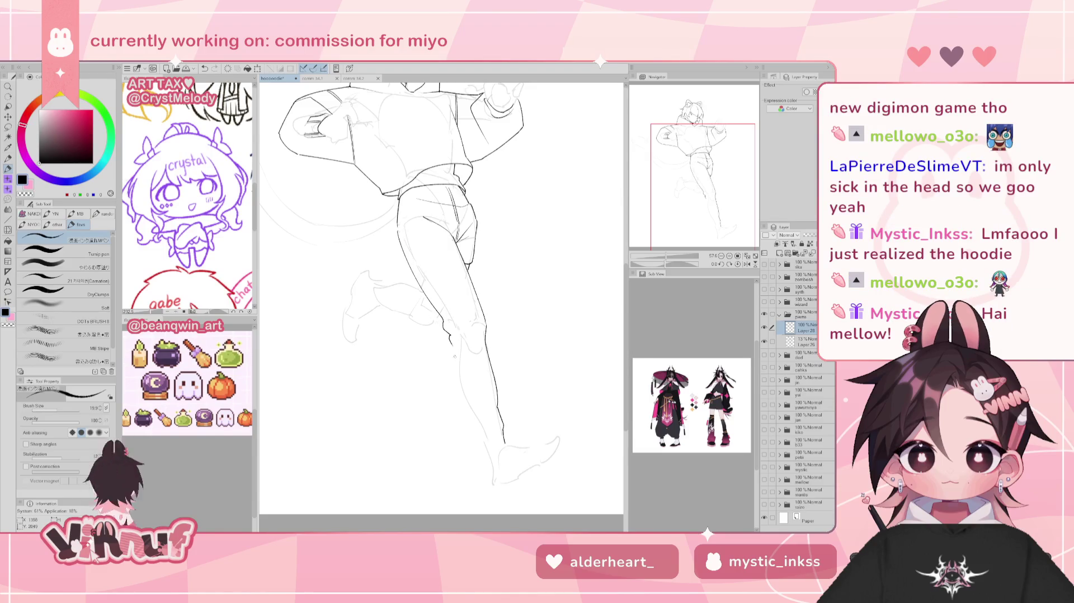
key("ctrl+z")
key("ctrl+z")
key("ctrl+z")
left_click_drag(445, 330, 449, 338)
key("ctrl+z")
Try several strokes along the front shin, undoing each attempt
key("ctrl+z")
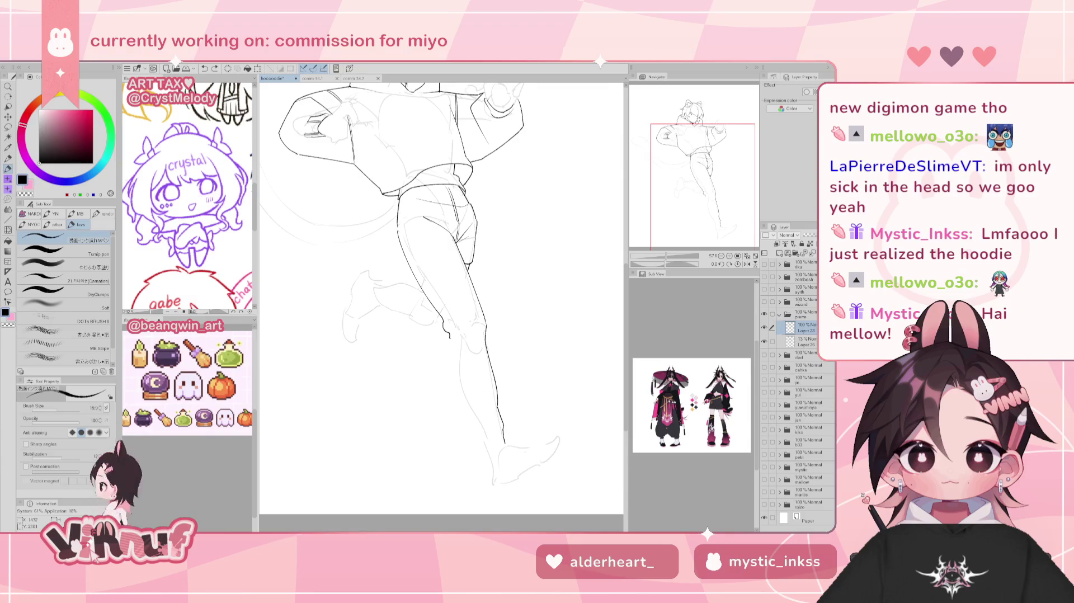
left_click_drag(484, 340, 490, 376)
key("ctrl+z")
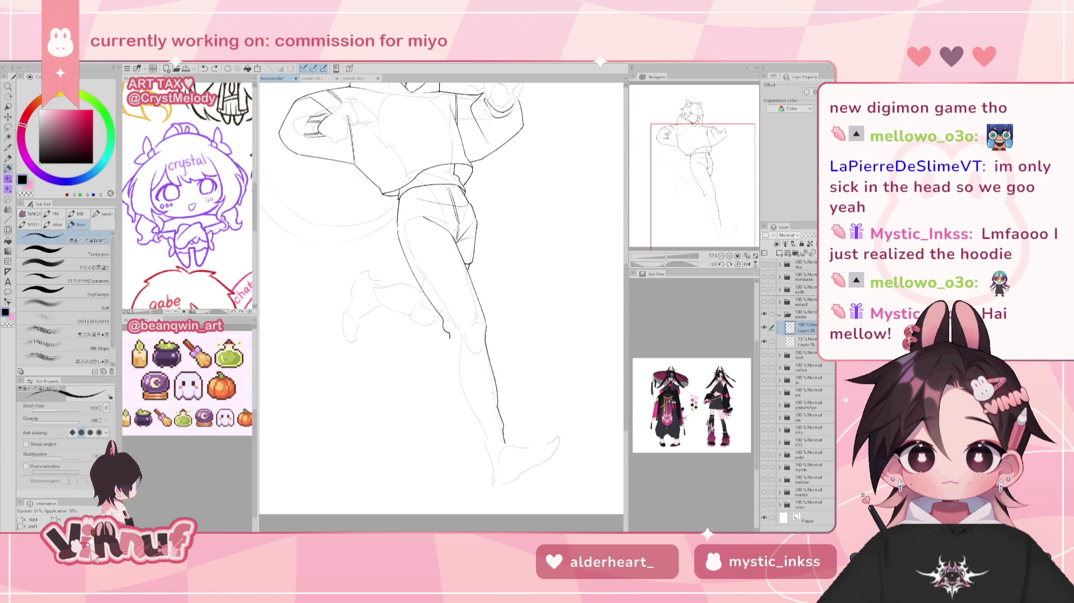
key("ctrl+z")
left_click_drag(477, 358, 497, 409)
key("ctrl+z")
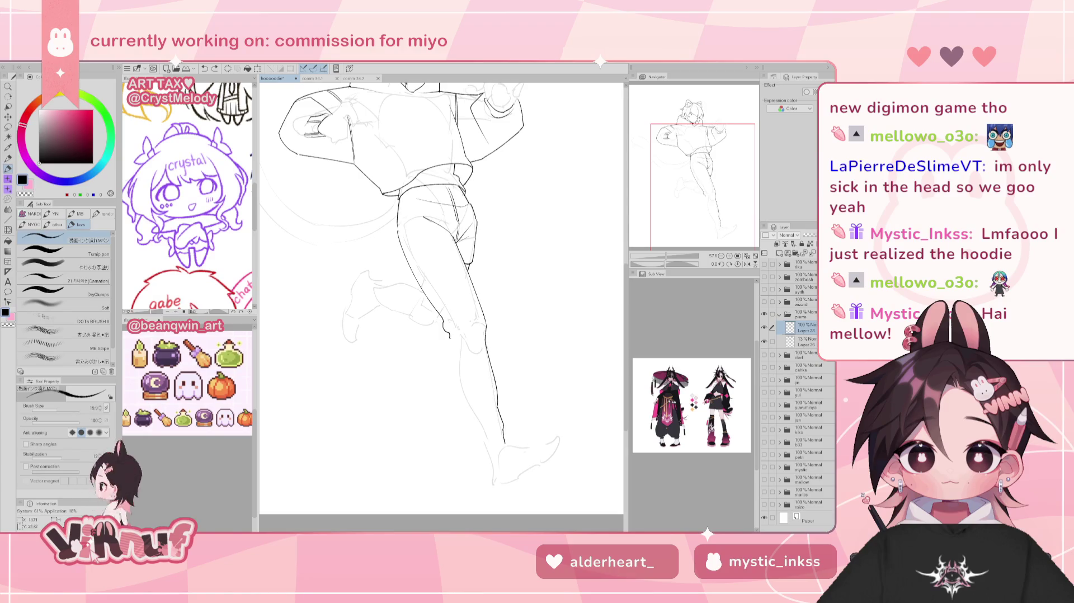
left_click_drag(457, 370, 472, 411)
key("ctrl+z")
Redraw the front-shin line in longer and shorter versions, removing the unwanted ones
left_click_drag(456, 369, 475, 414)
key("ctrl+z")
left_click_drag(457, 374, 477, 423)
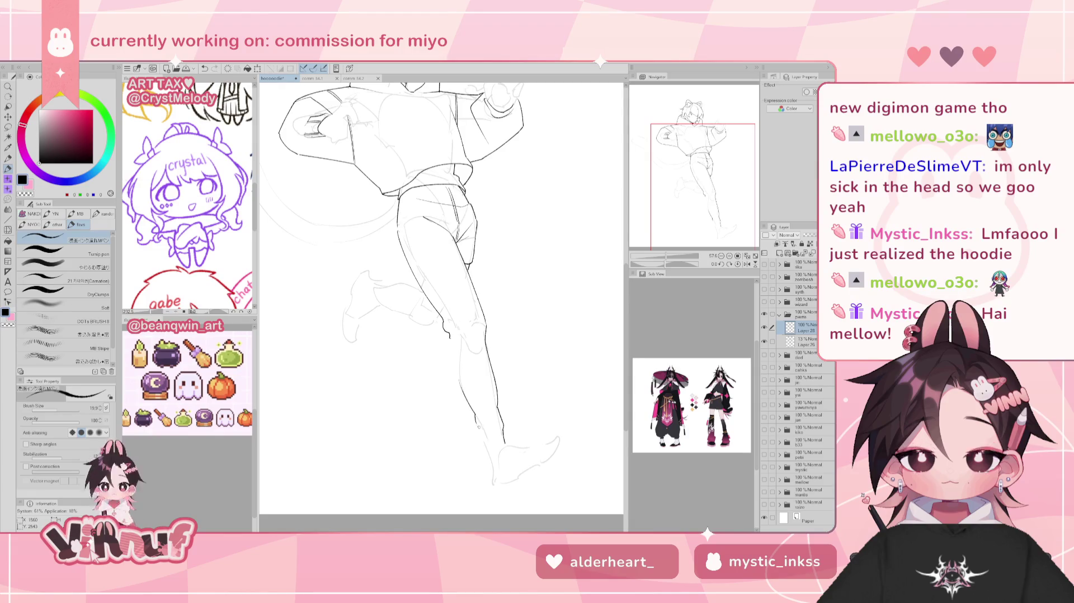
key("ctrl+z")
left_click_drag(455, 368, 489, 446)
key("ctrl+z")
key("ctrl+z")
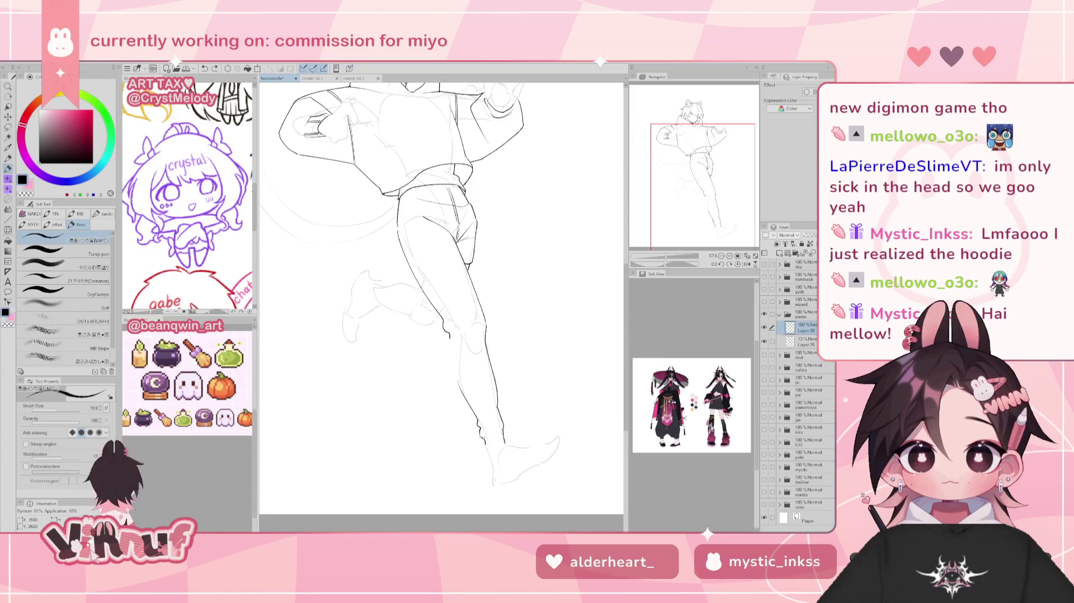
key("ctrl+z")
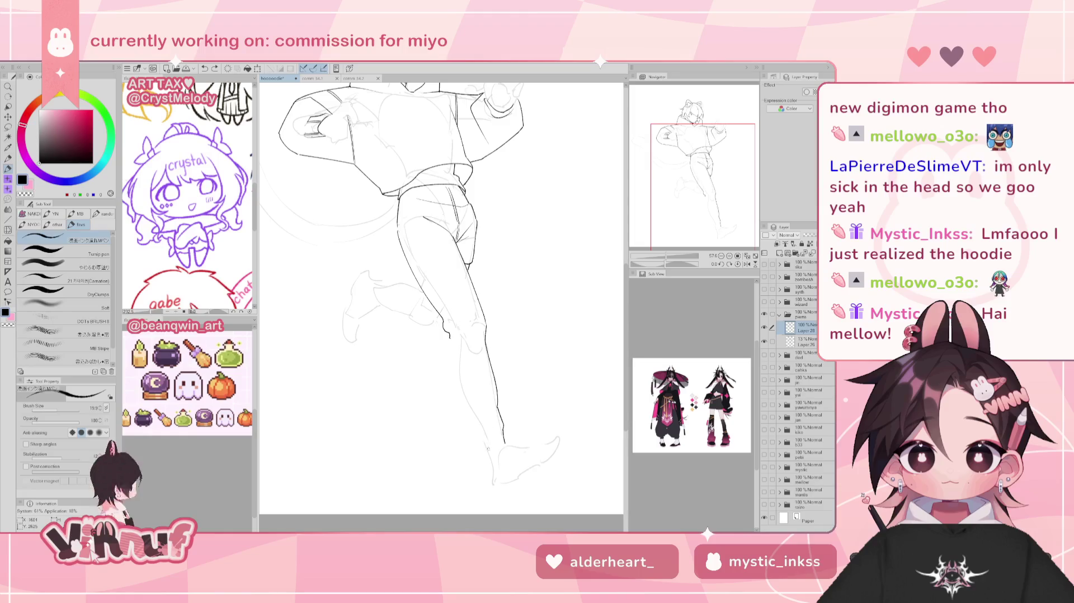
Check the legs mirrored, then try and undo a short lower-leg stroke
key("h")
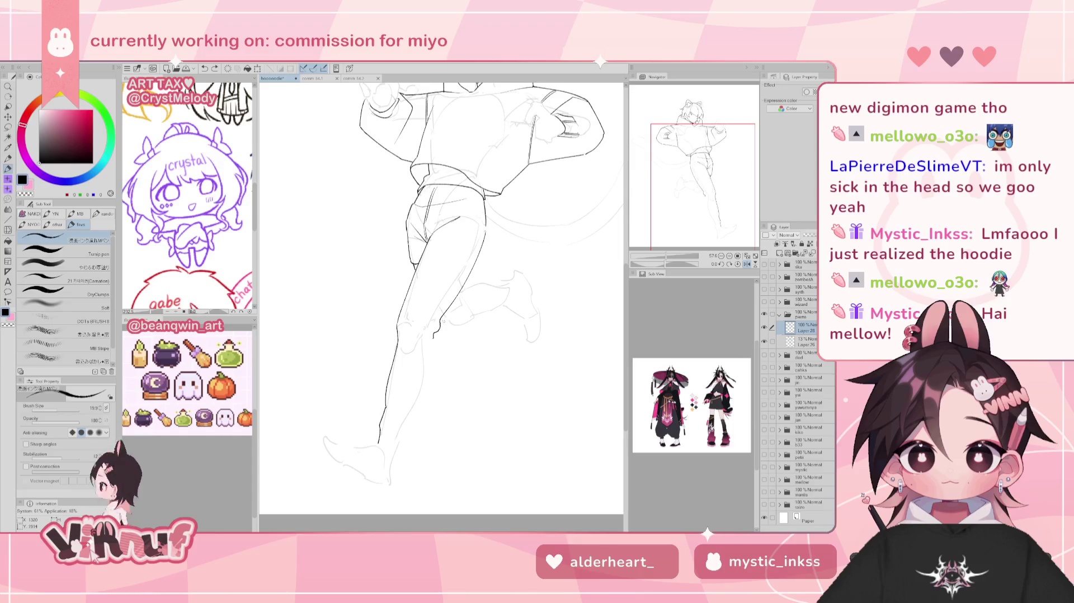
key("e")
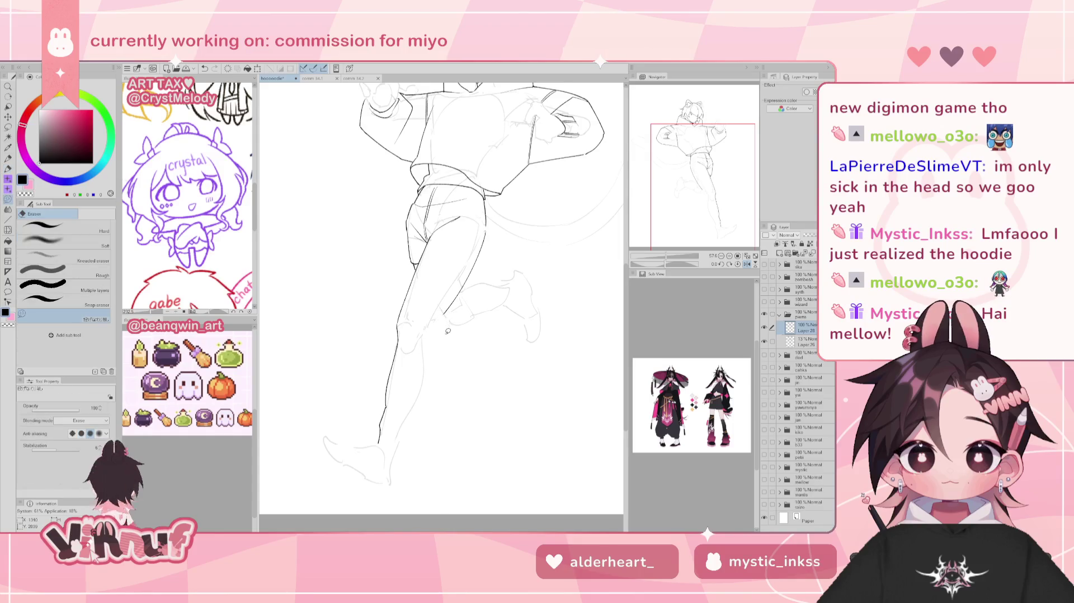
key("h")
key("h")
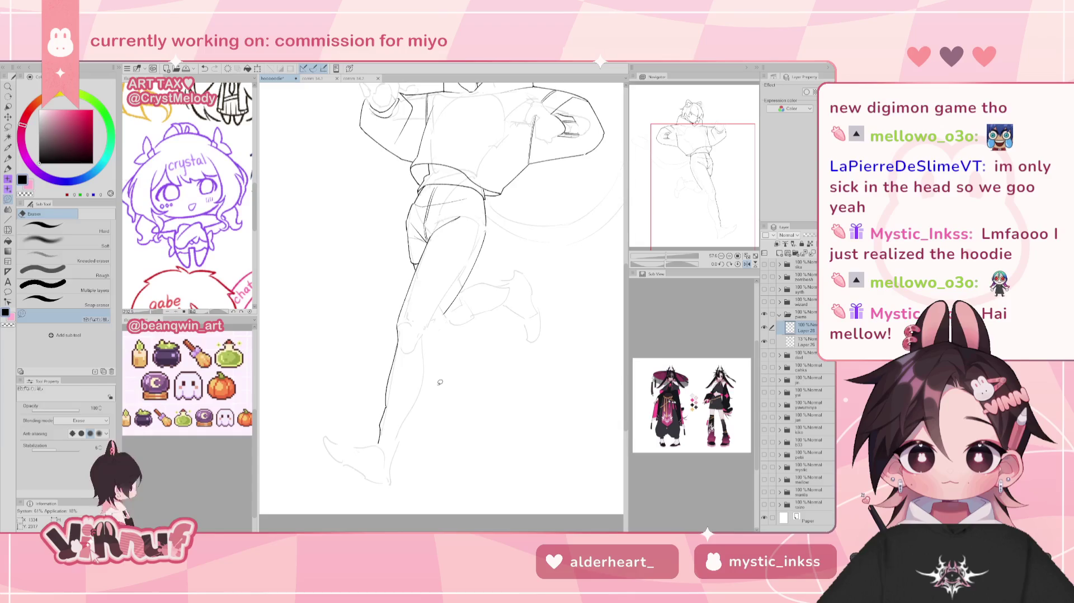
key("p")
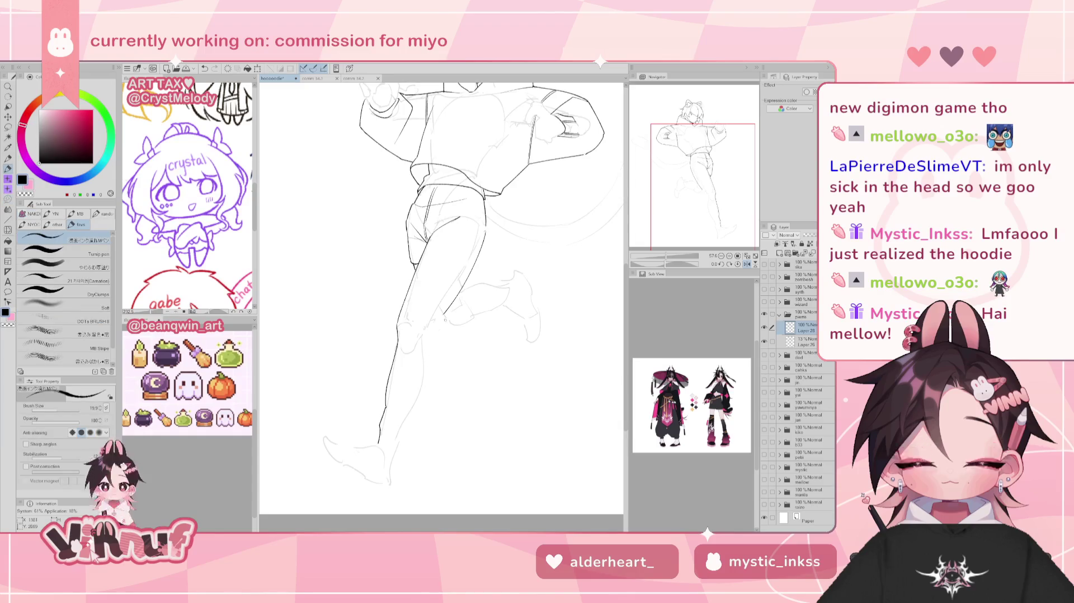
left_click_drag(417, 402, 396, 447)
key("ctrl+z")
key("ctrl+z")
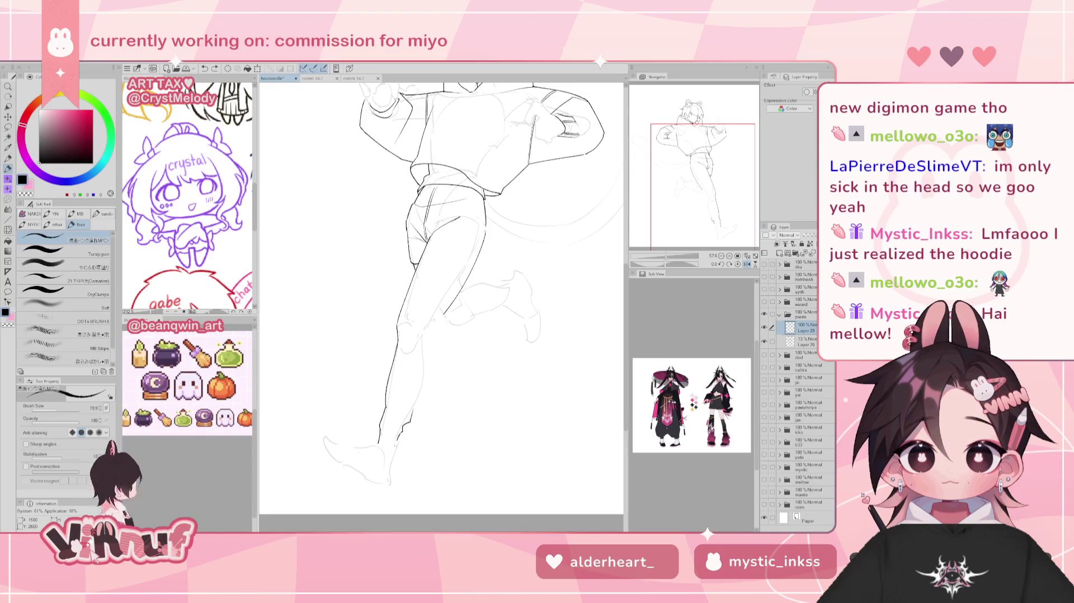
Replace a short leg stroke with a longer line down the leg, checking it mirrored
key("h")
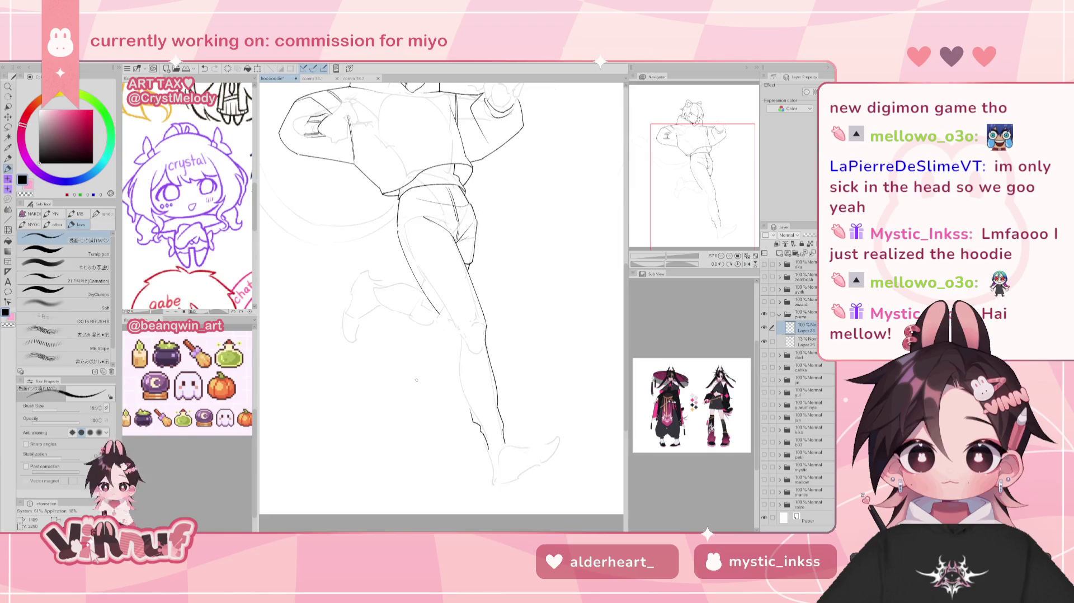
key("h")
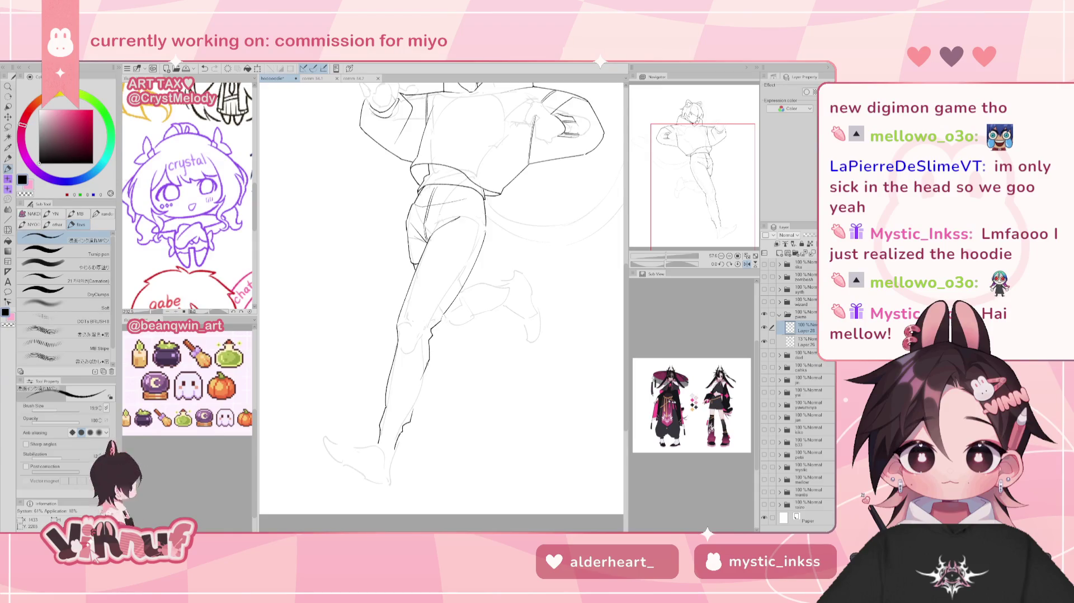
left_click_drag(433, 326, 427, 350)
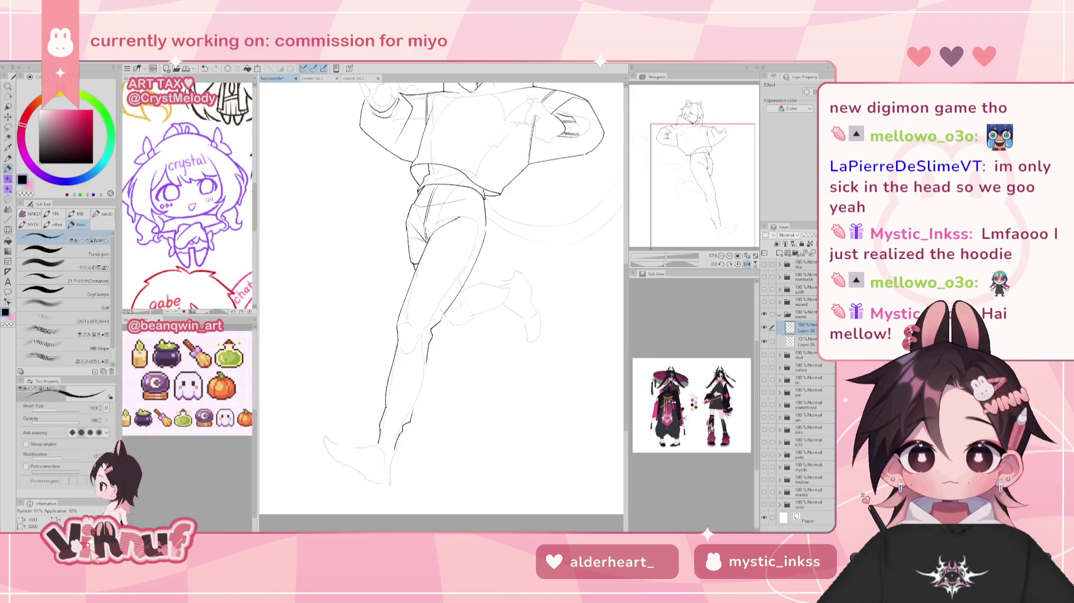
key("ctrl+z")
left_click_drag(427, 363, 412, 413)
key("h")
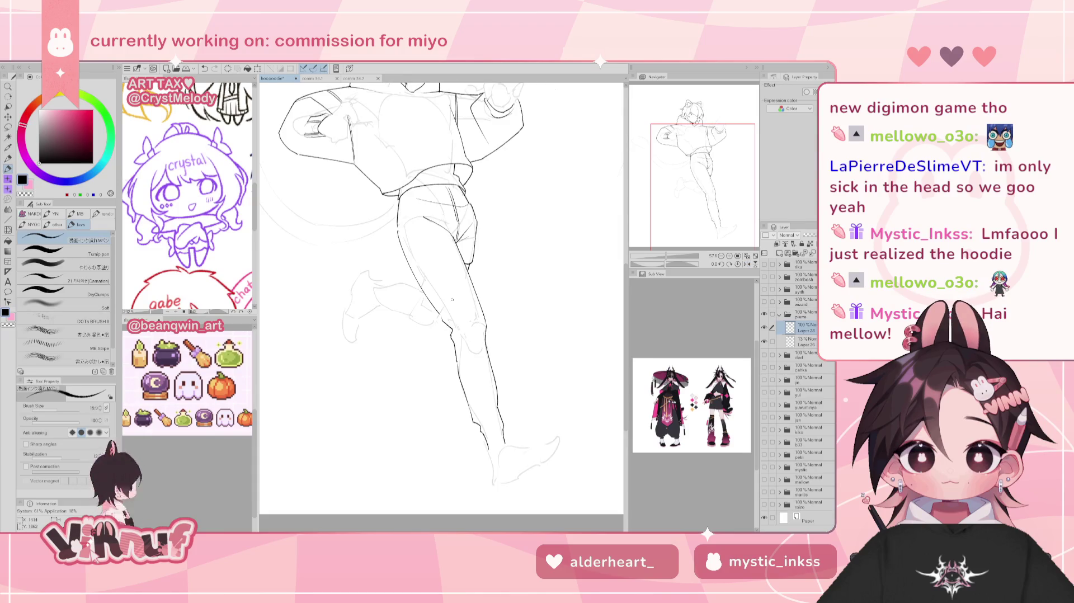
Redraw and undo the leg and lower-leg lines, alternating between pen and eraser
left_click_drag(455, 359, 468, 413)
key("ctrl+z")
left_click_drag(456, 357, 468, 410)
key("ctrl+z")
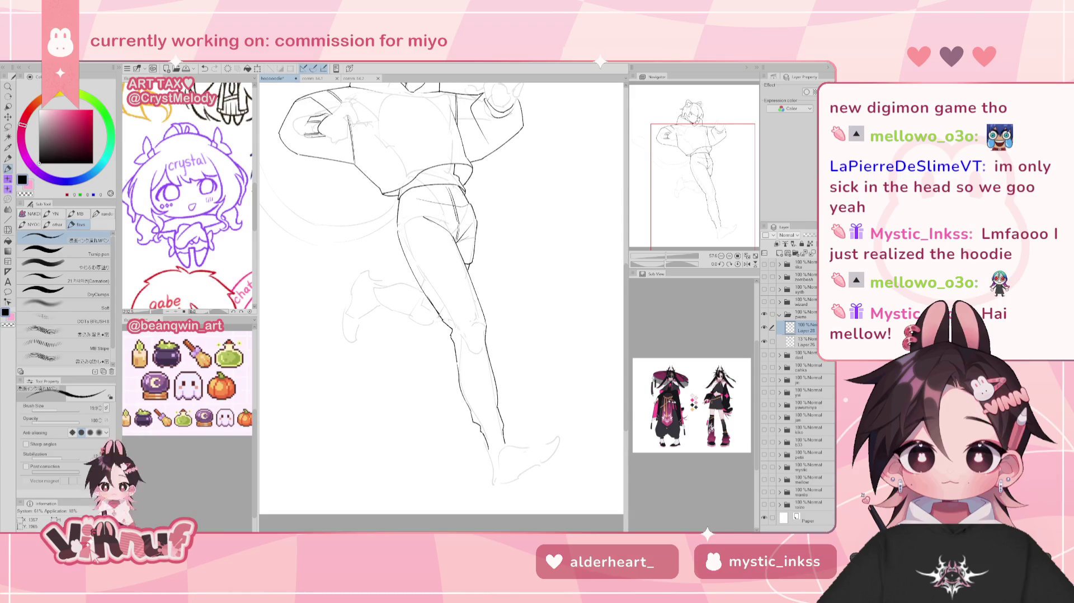
key("e")
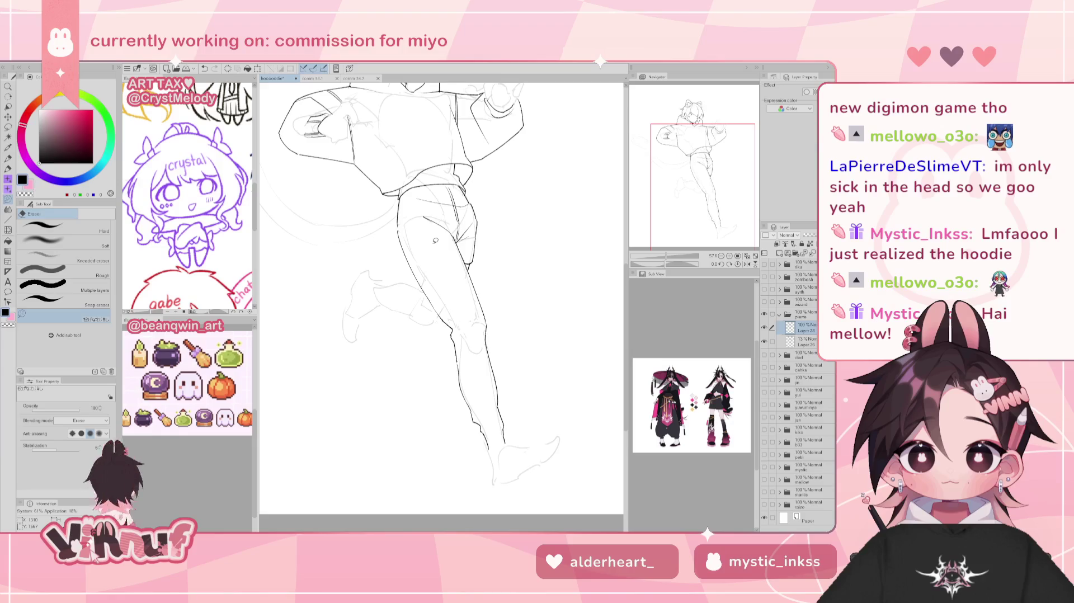
key("p")
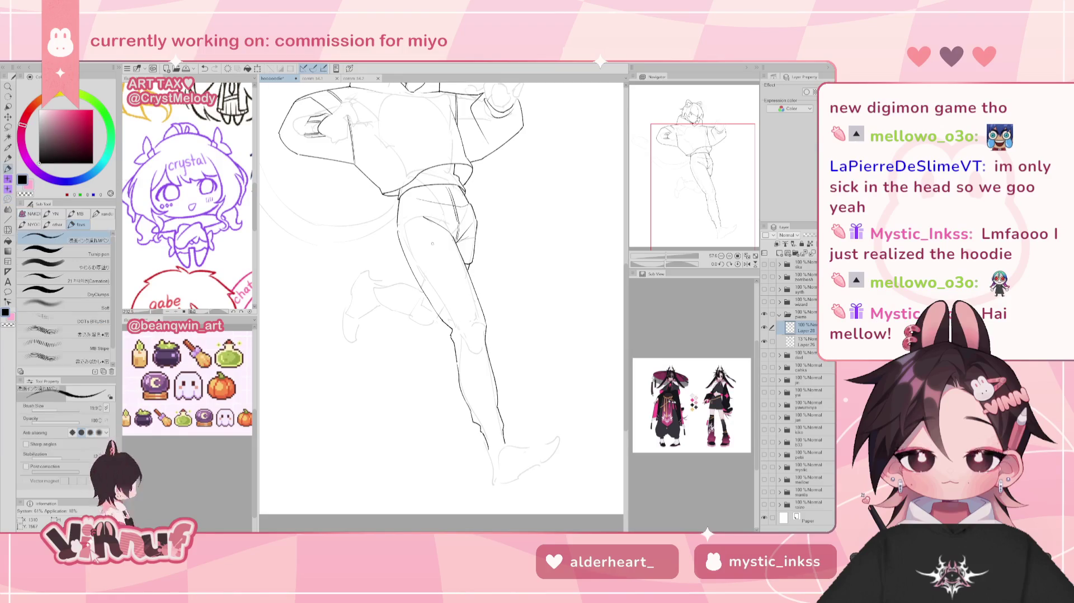
key("ctrl+z")
left_click_drag(481, 386, 488, 329)
key("ctrl+z")
Erase the old thigh lines and redraw the left thigh's outer edge and leg contour
key("e")
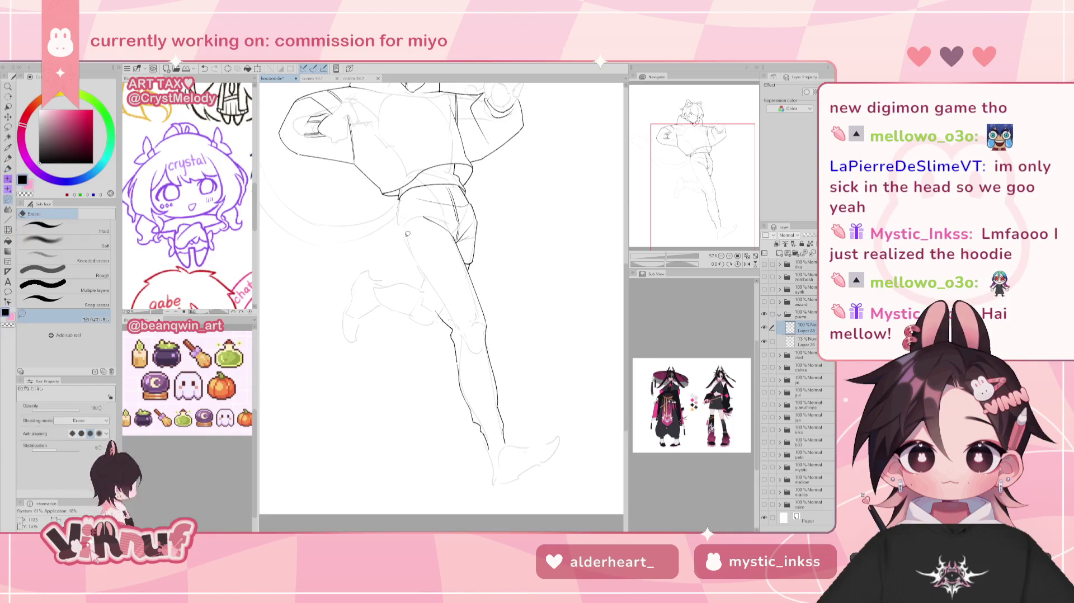
key("p")
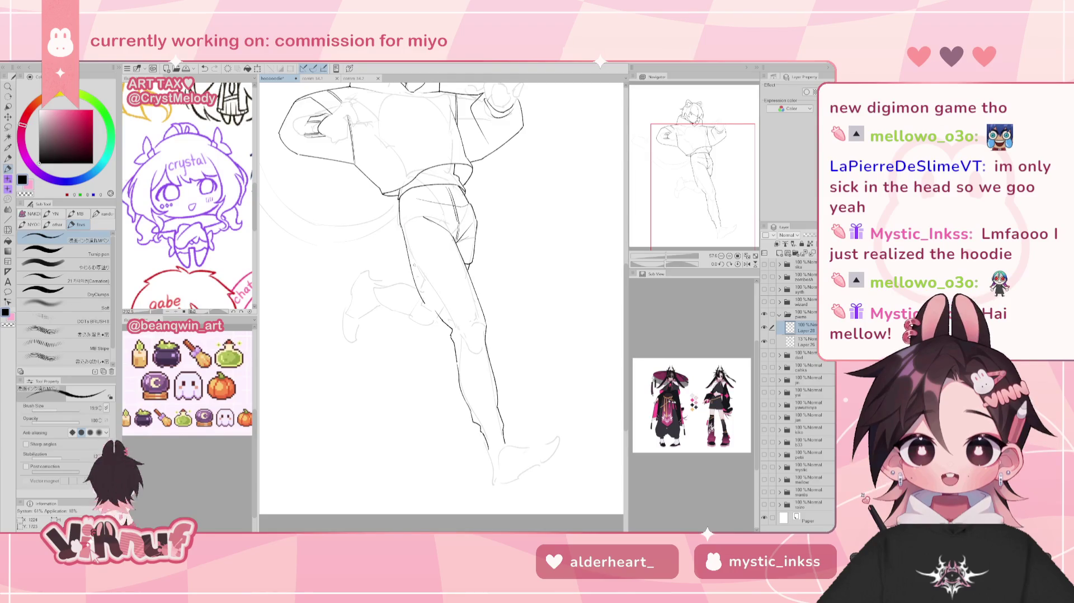
left_click_drag(401, 227, 431, 315)
key("ctrl+z")
key("ctrl+z")
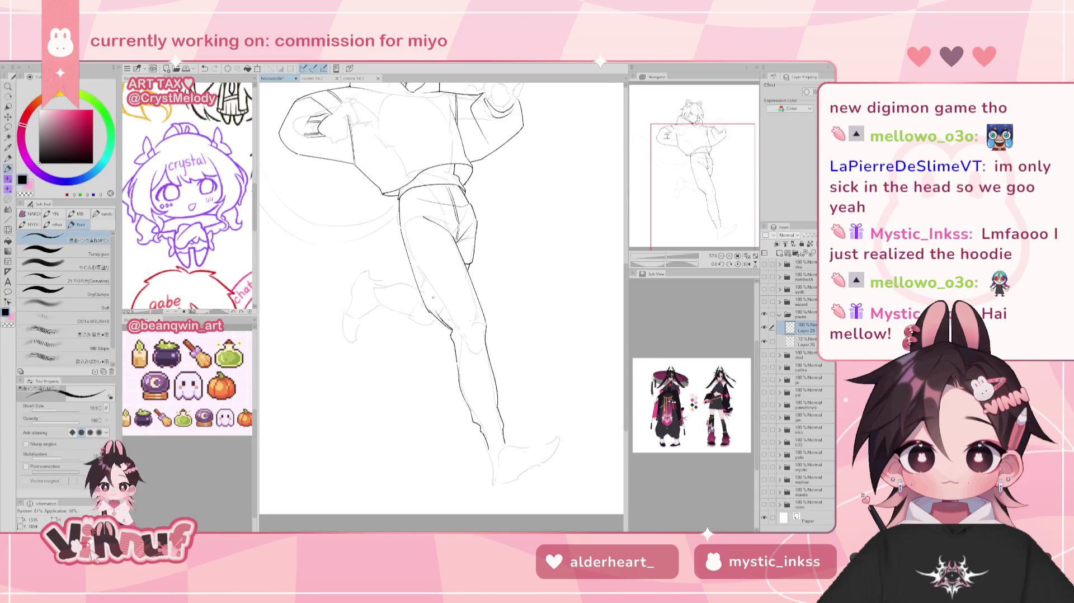
key("e")
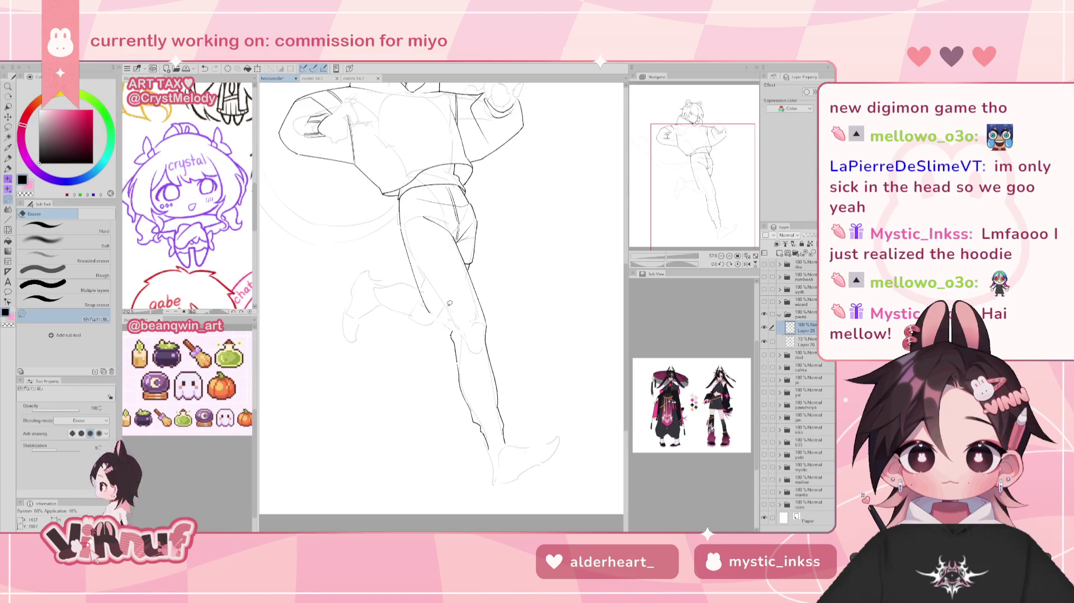
key("p")
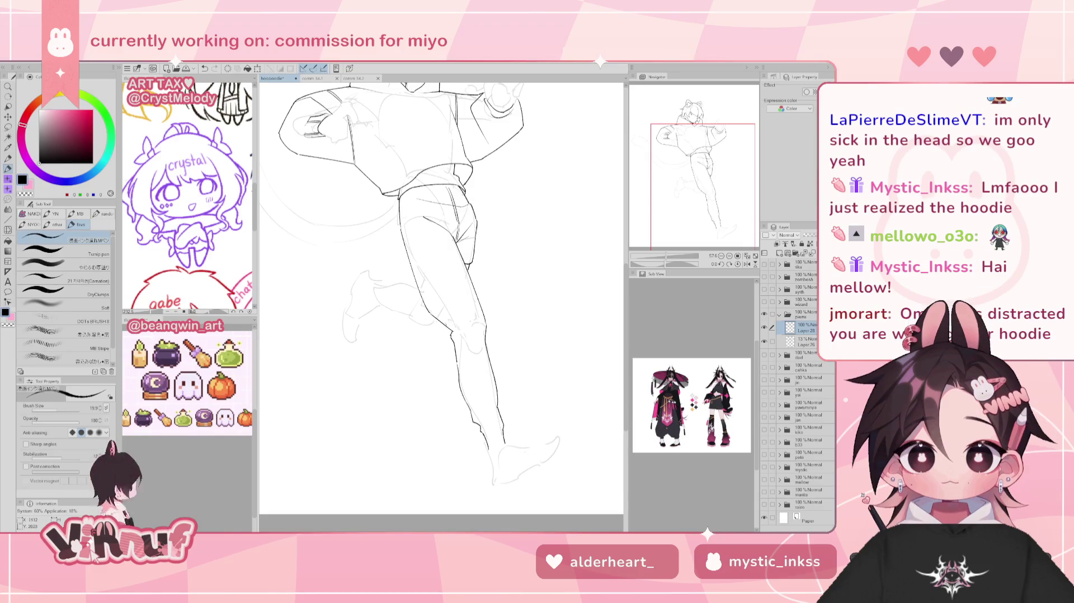
key("e")
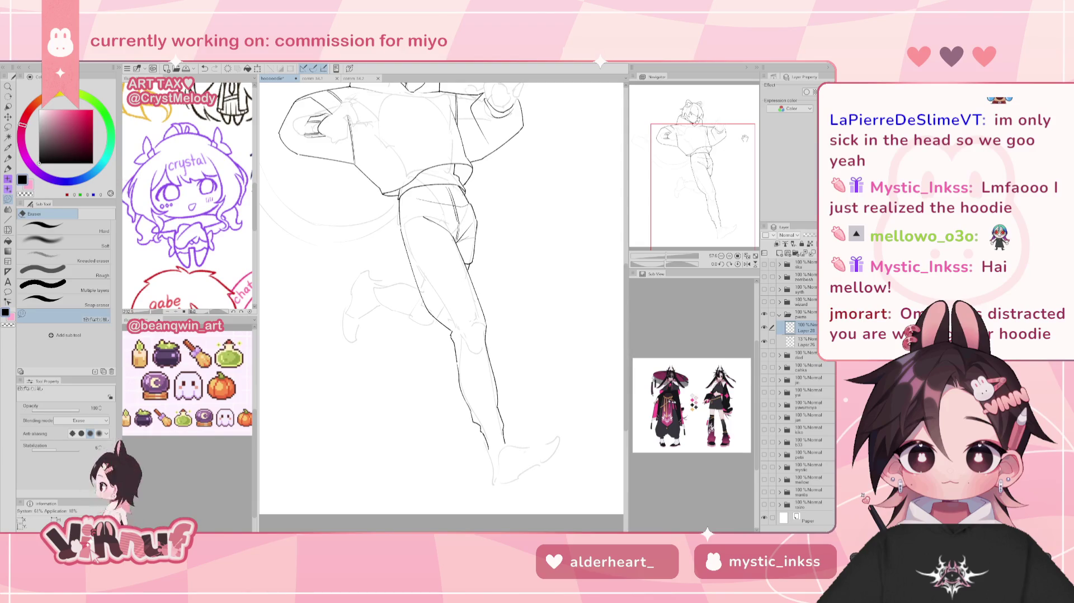
left_click_drag(398, 228, 437, 324)
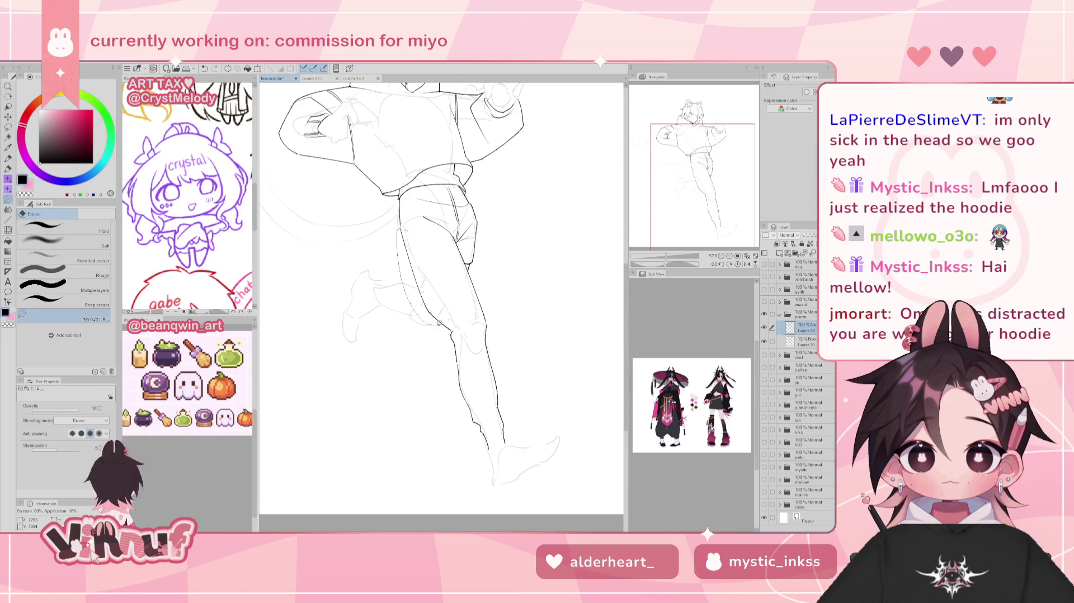
key("p")
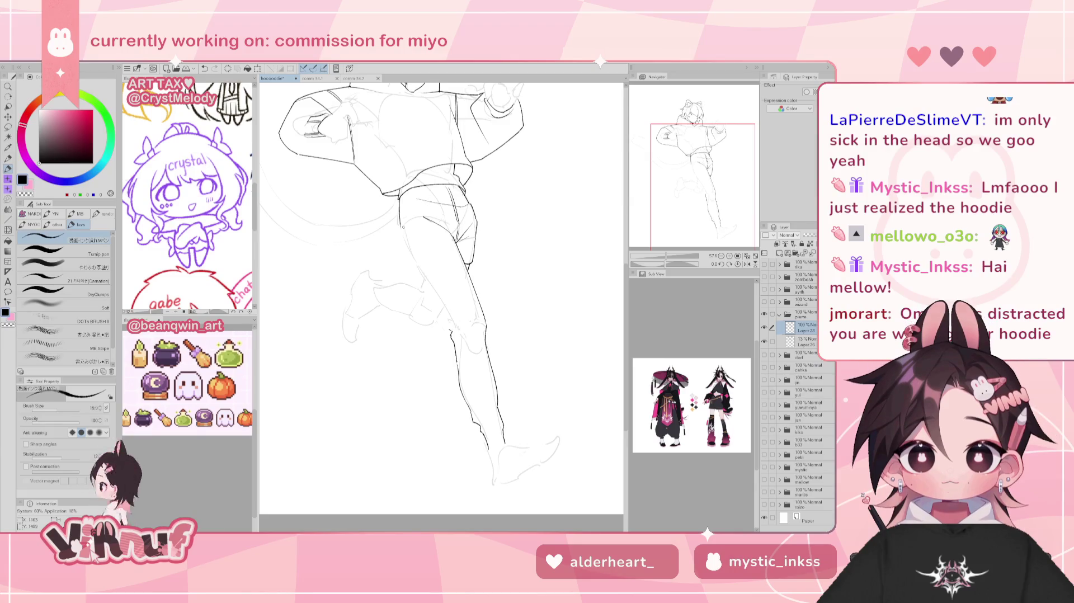
mouse_move(401, 223)
left_mouse_down()
mouse_move(420, 290)
mouse_move(449, 324)
left_mouse_up()
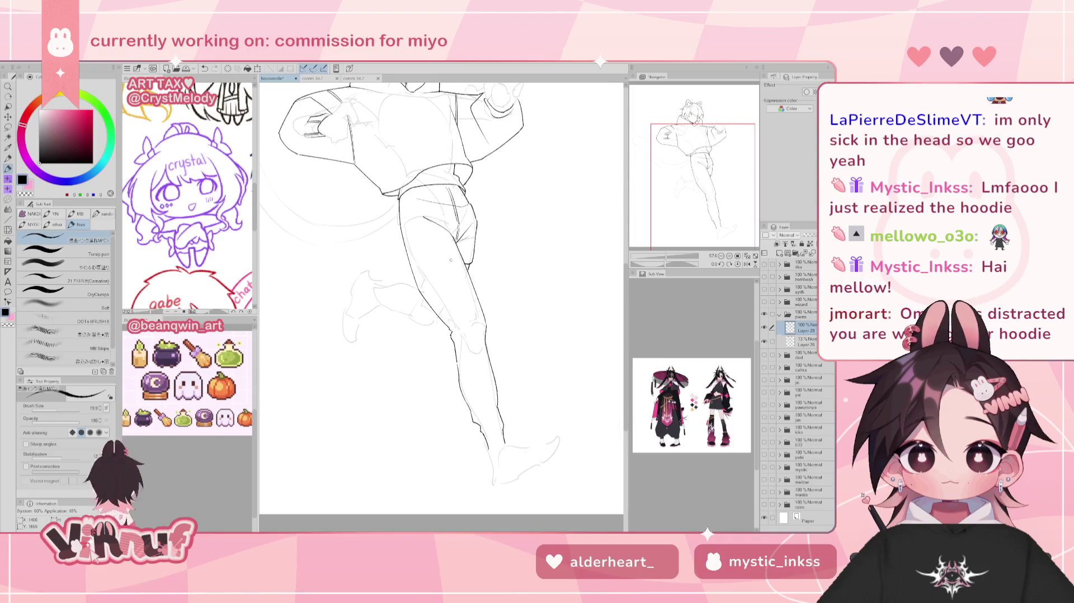
Pan down to the foot, ink the ankle curve, erase stray strokes and undo the heel mark
scroll(442, 302, "up", 3)
scroll(441, 302, "down", 2)
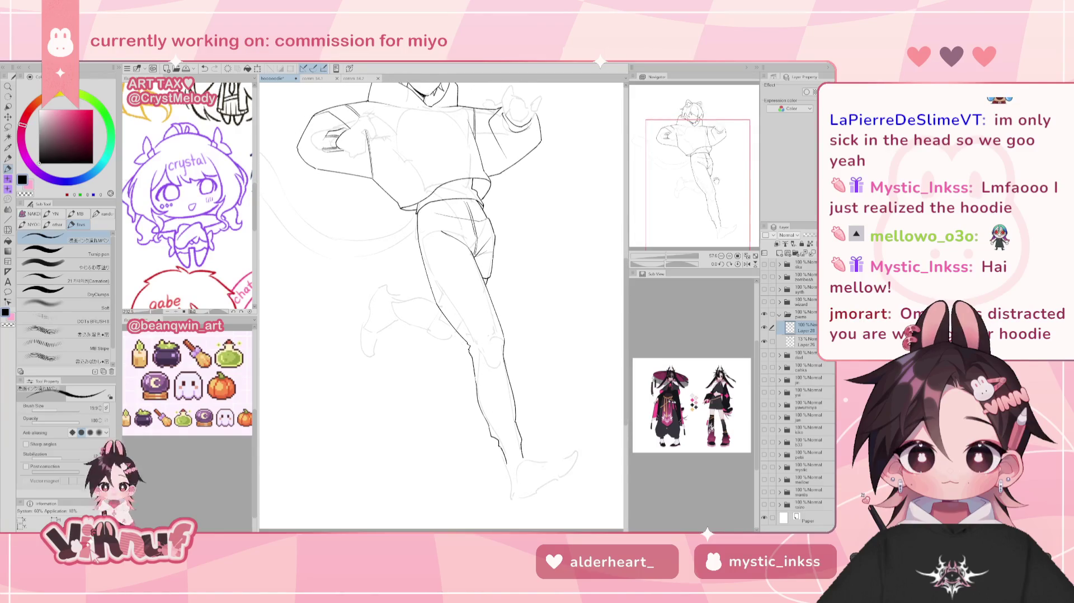
left_click_drag(709, 150, 731, 187)
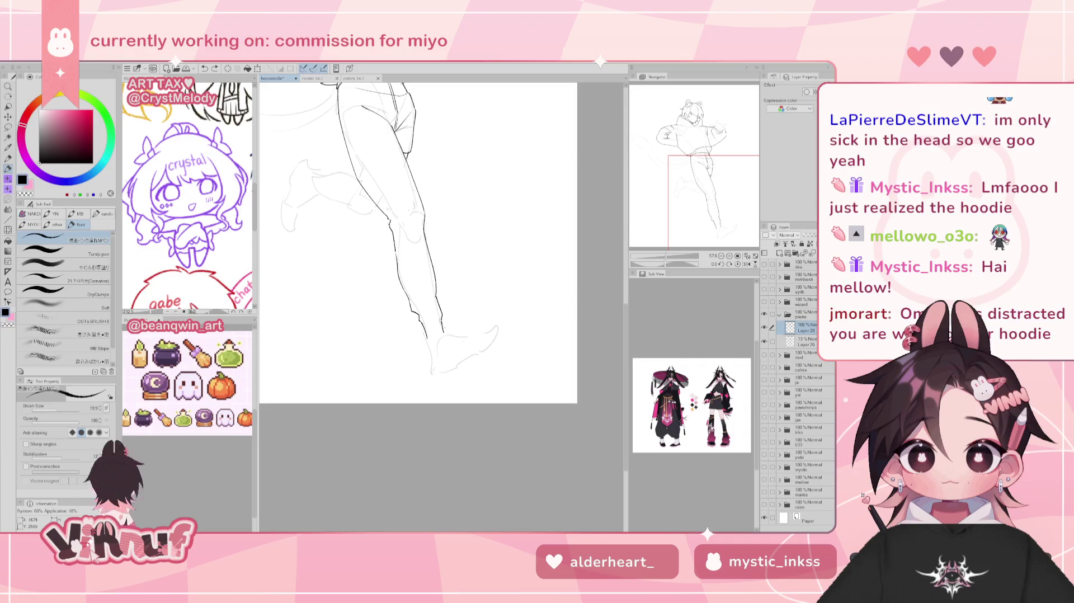
left_click_drag(438, 329, 449, 317)
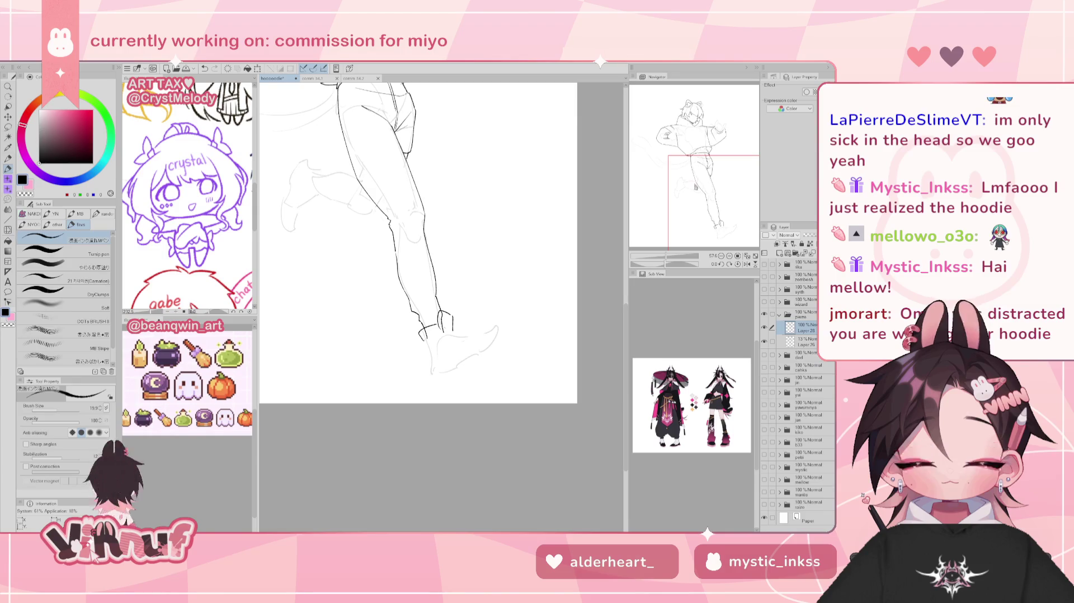
key("e")
left_click_drag(430, 325, 424, 332)
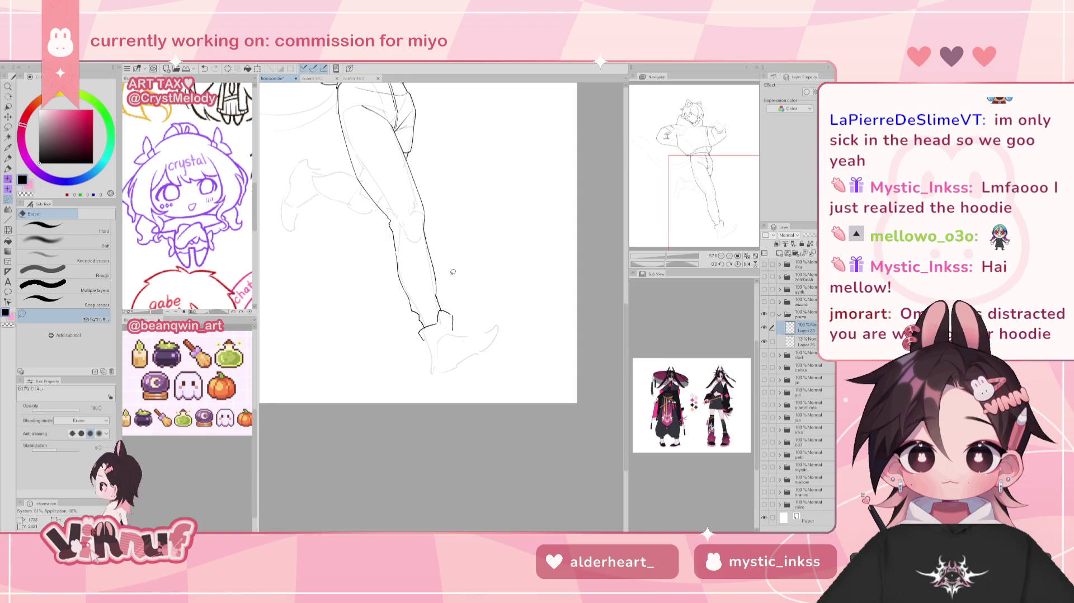
key("p")
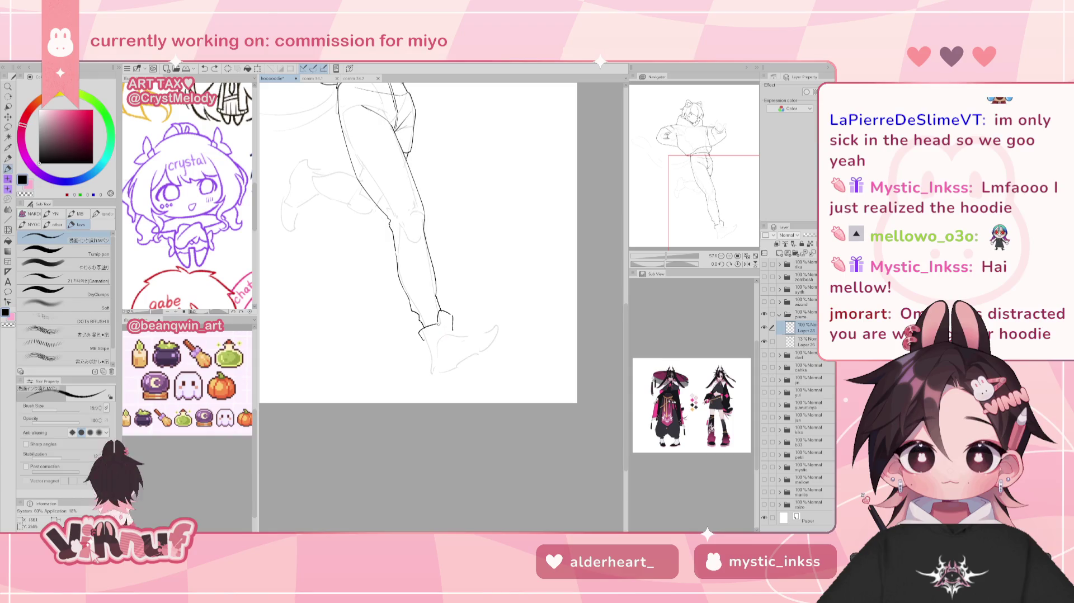
key("ctrl+z")
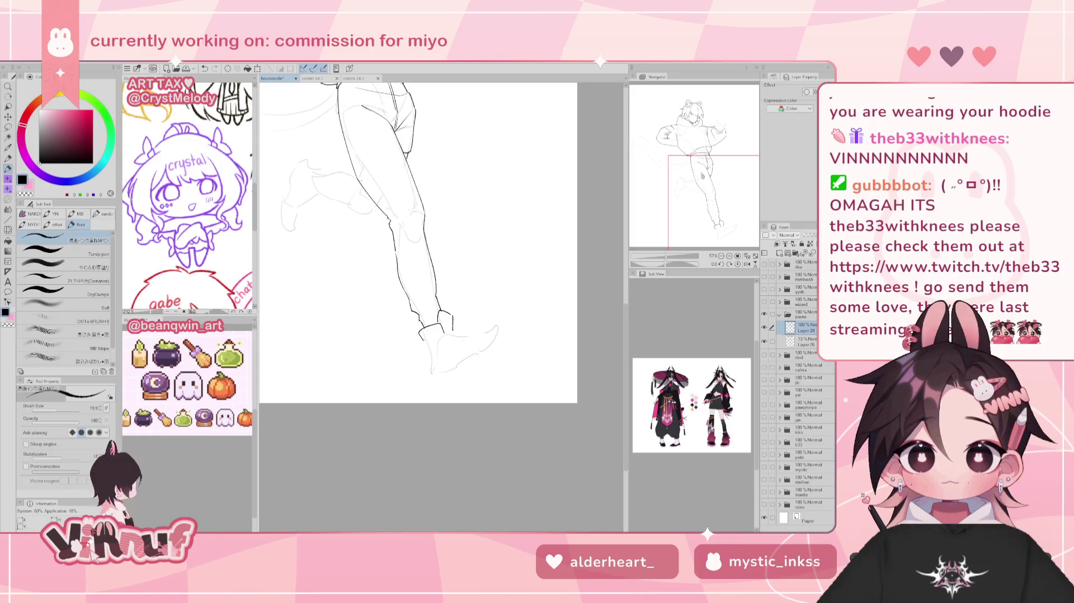
Zoom out and back in on the lower legs, then try an ankle line and undo it
left_click_drag(667, 256, 667, 256)
left_click_drag(694, 167, 702, 193)
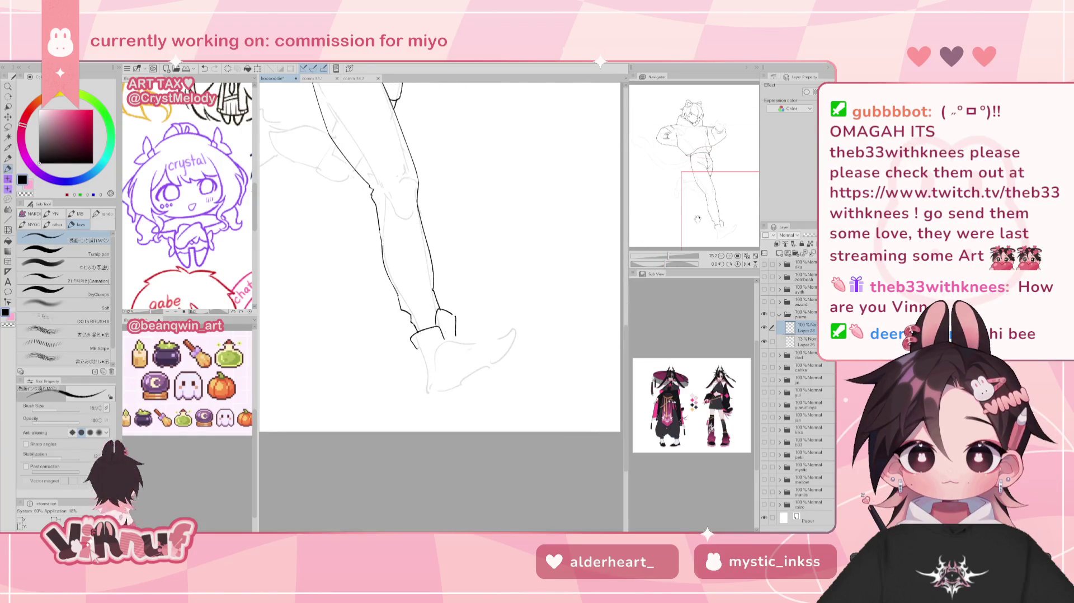
key("e")
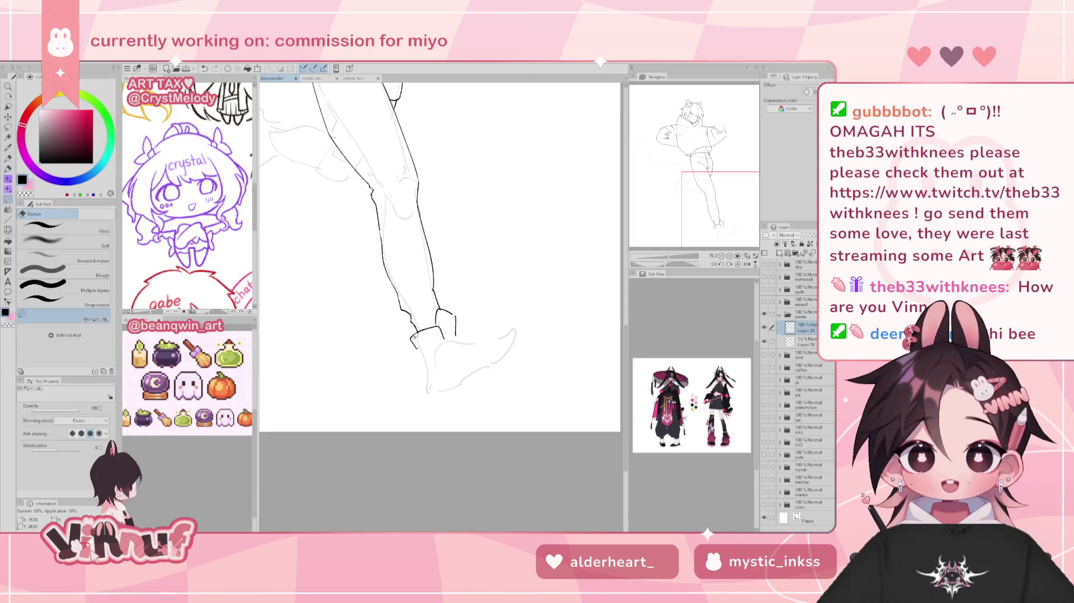
key("p")
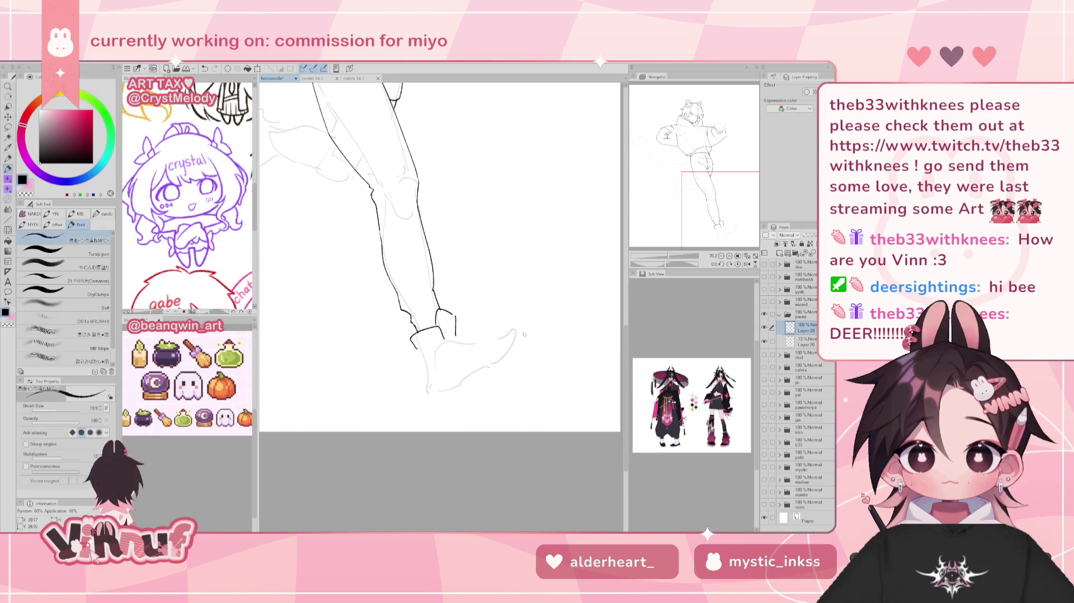
key("ctrl+z")
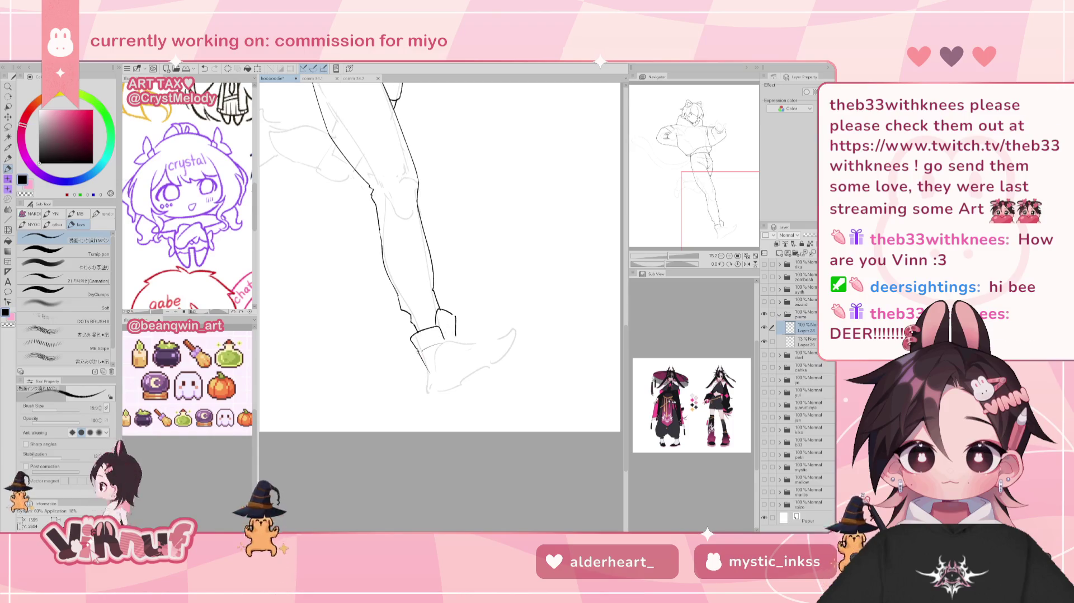
left_click_drag(417, 351, 424, 386)
key("ctrl+z")
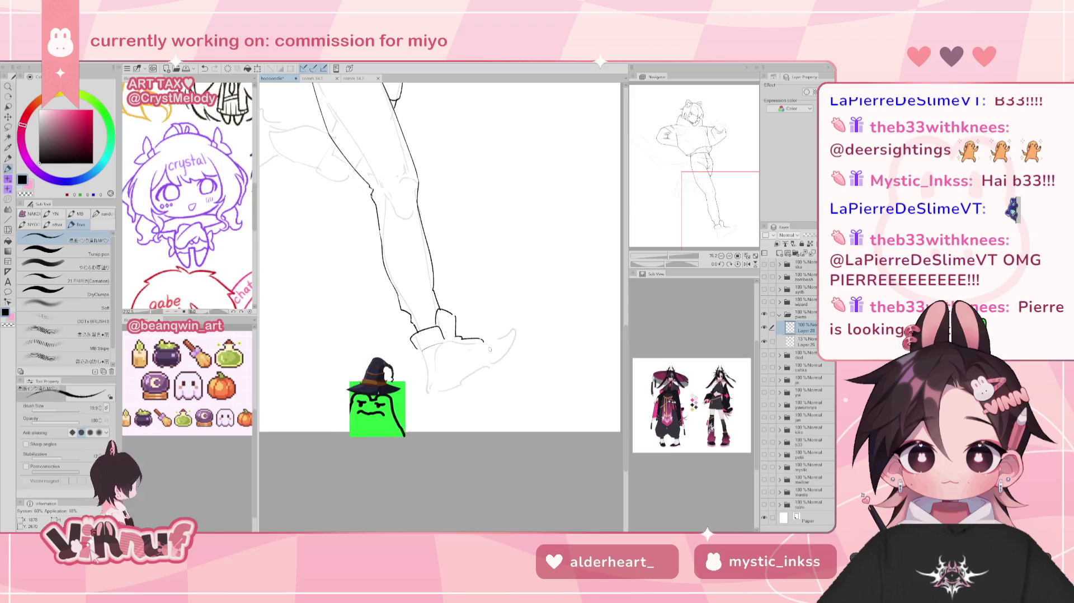
Ink the shoe cuff stroke at the ankle and the shoe's bottom edge
key("e")
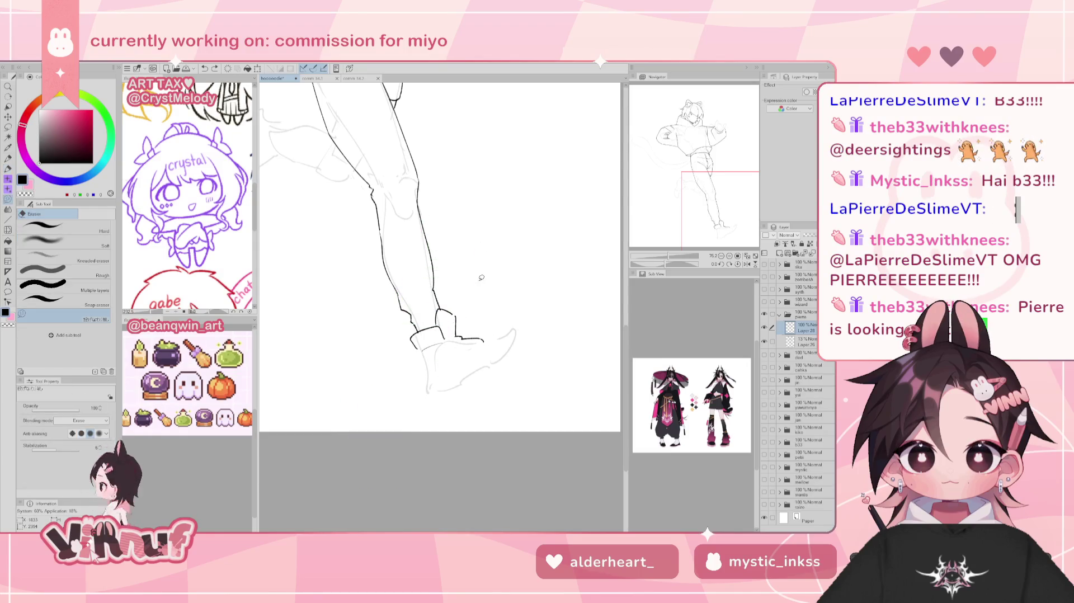
key("p")
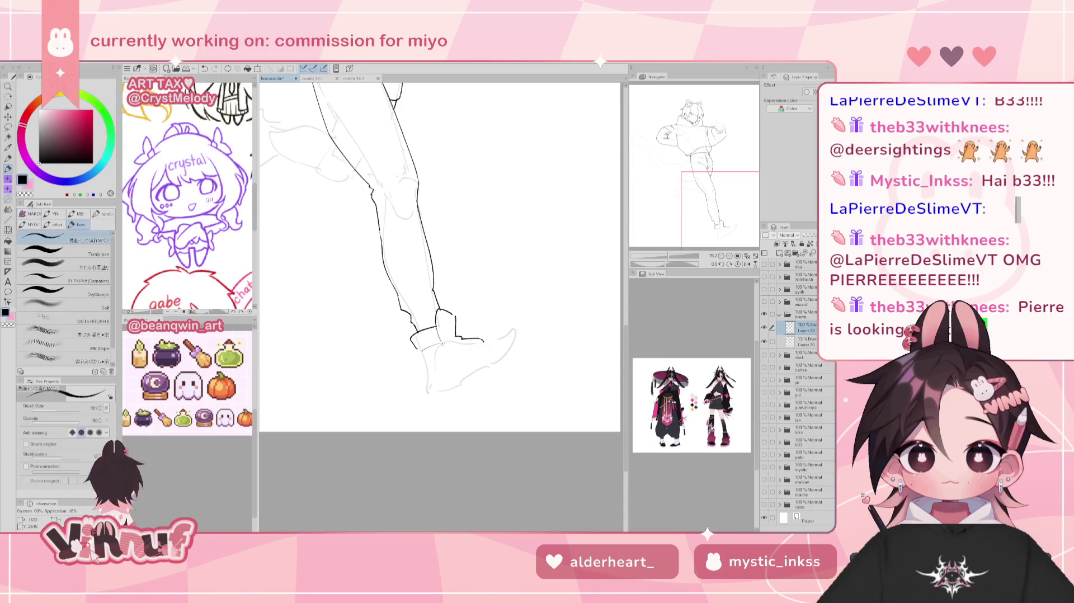
mouse_move(438, 323)
left_mouse_down()
mouse_move(440, 340)
mouse_move(485, 345)
left_mouse_up()
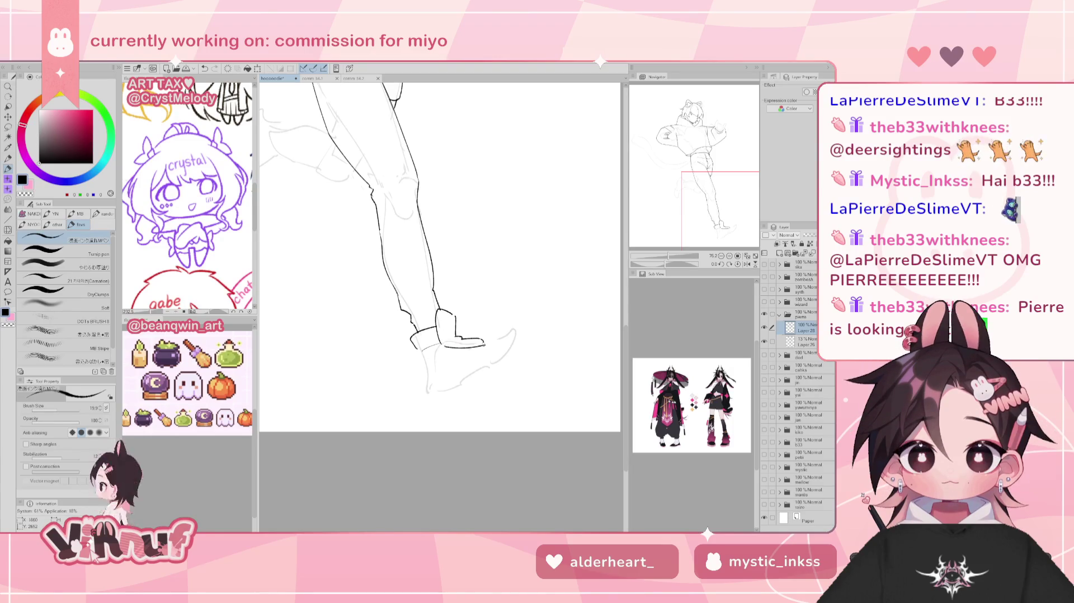
left_click_drag(442, 344, 481, 345)
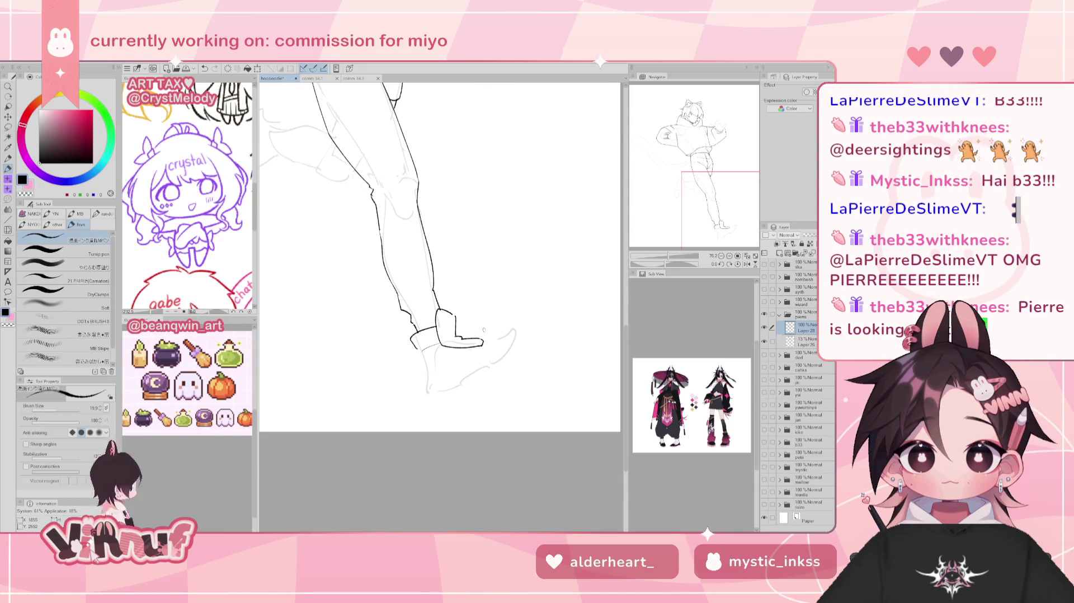
Ink the shoe's toe and underside with the canvas mirrored, then restore the view
key("h")
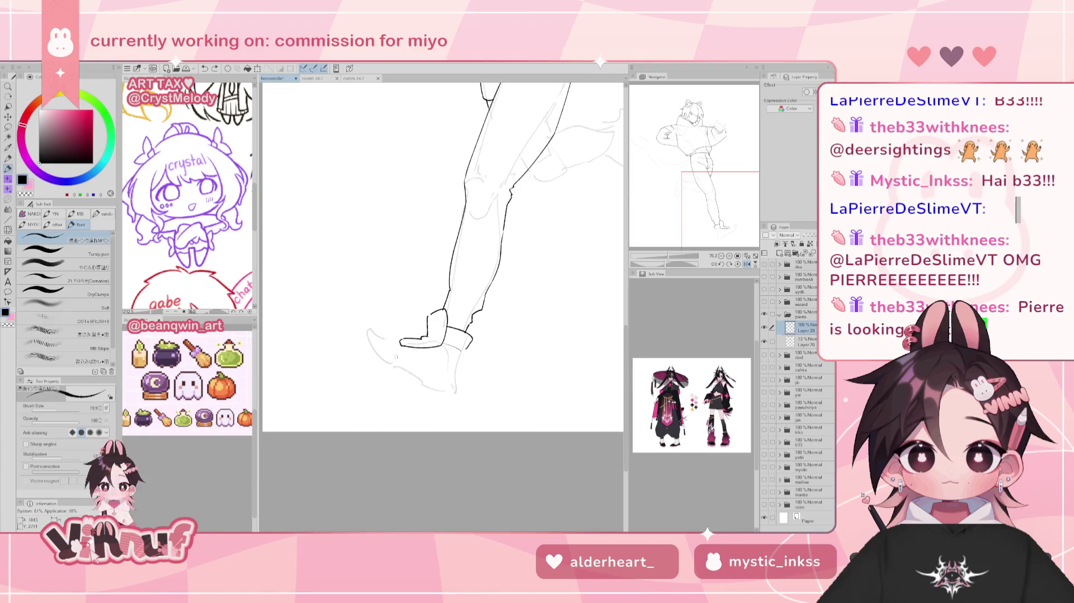
mouse_move(367, 331)
left_mouse_down()
mouse_move(413, 374)
mouse_move(456, 390)
left_mouse_up()
key("h")
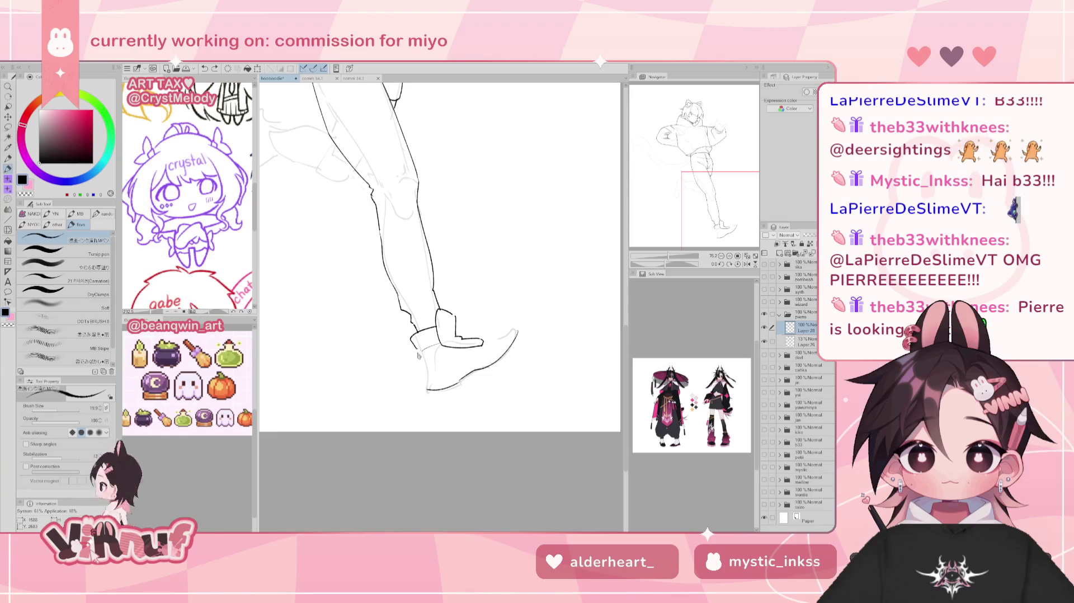
Trace and darken the back of the heel, then join the shoe top to the toe tip
left_click_drag(417, 353, 425, 388)
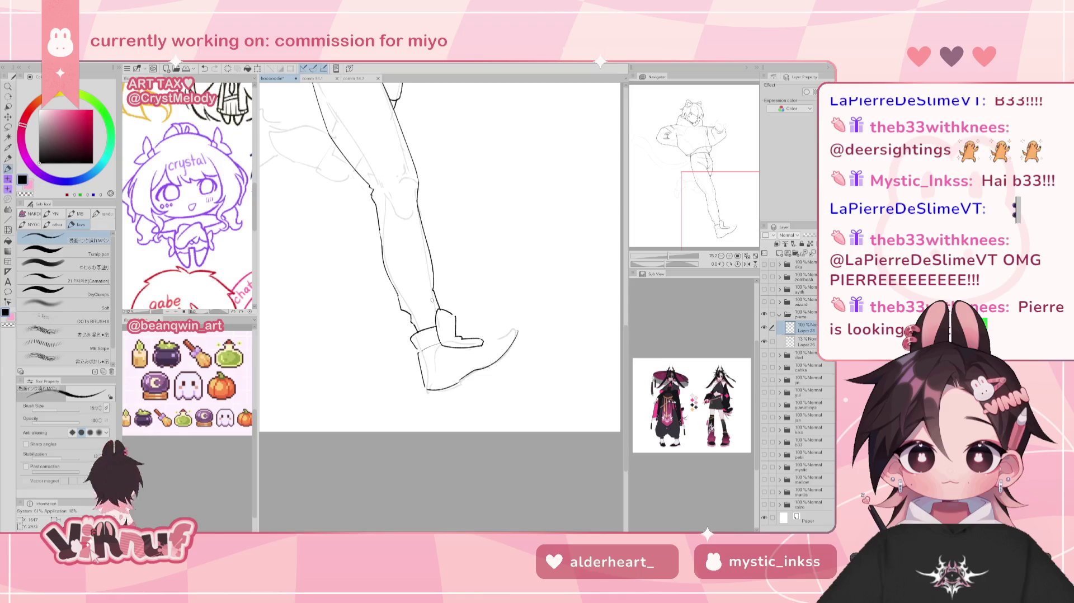
left_click_drag(418, 352, 427, 389)
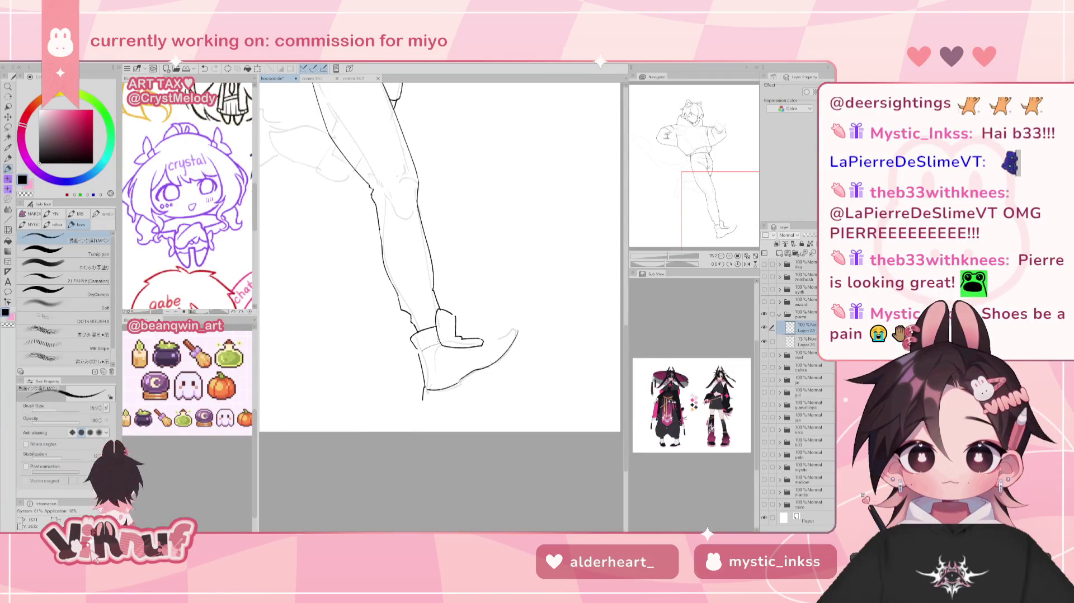
key("h")
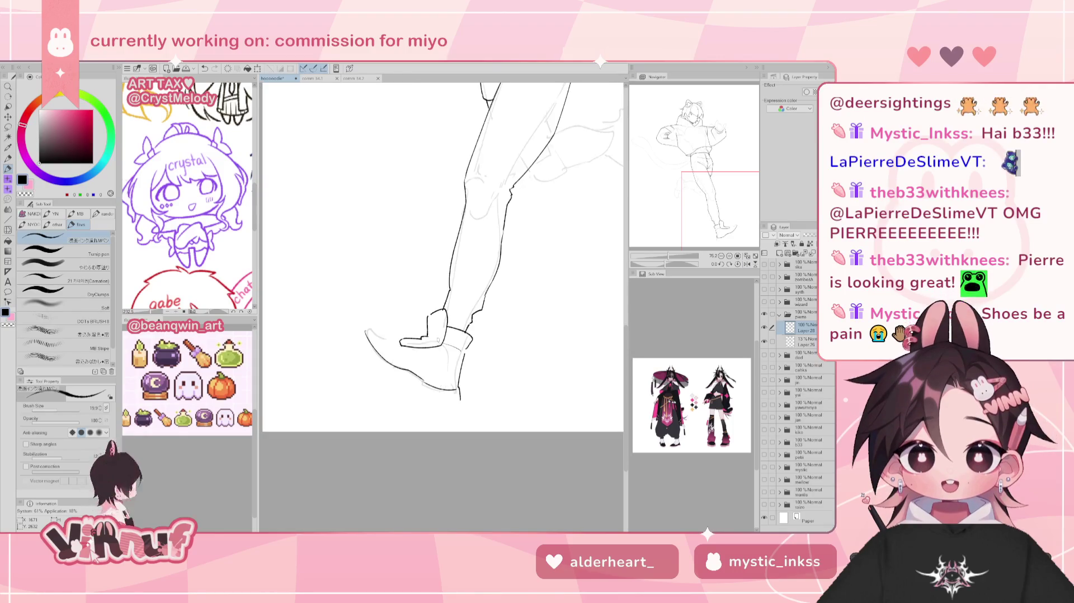
key("h")
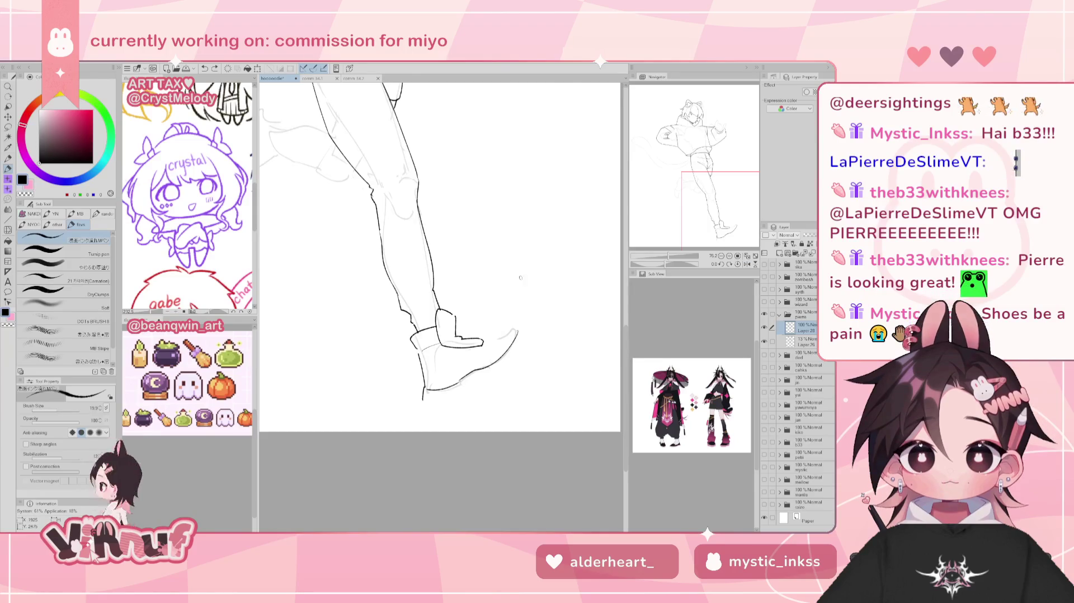
left_click_drag(485, 342, 512, 331)
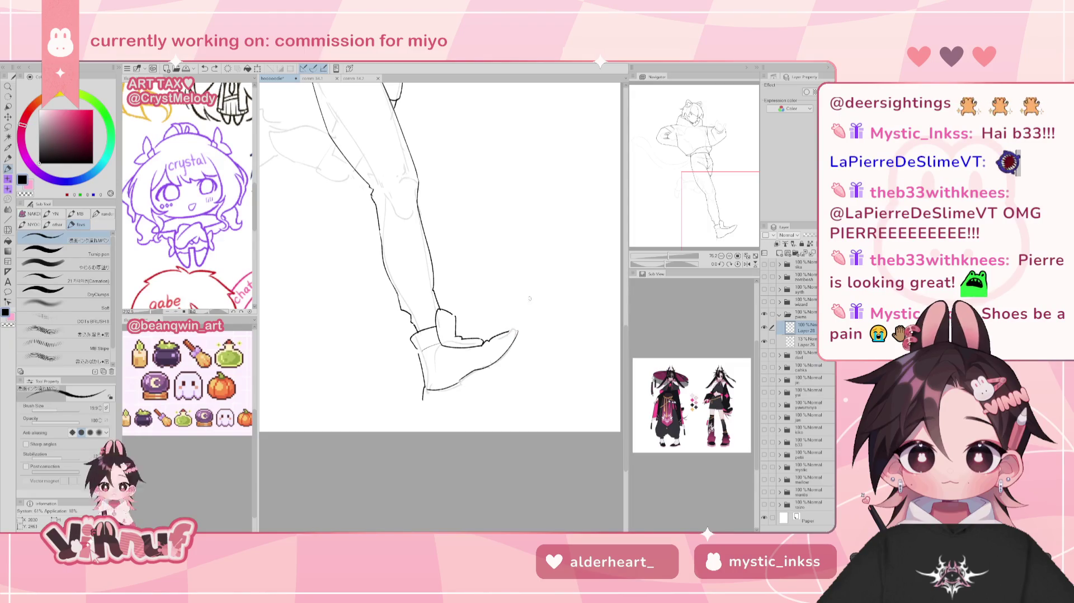
Lasso-select the shoe and rotate it slightly clockwise with free transform
key("m")
left_click_drag(430, 398, 423, 364)
key("ctrl+t")
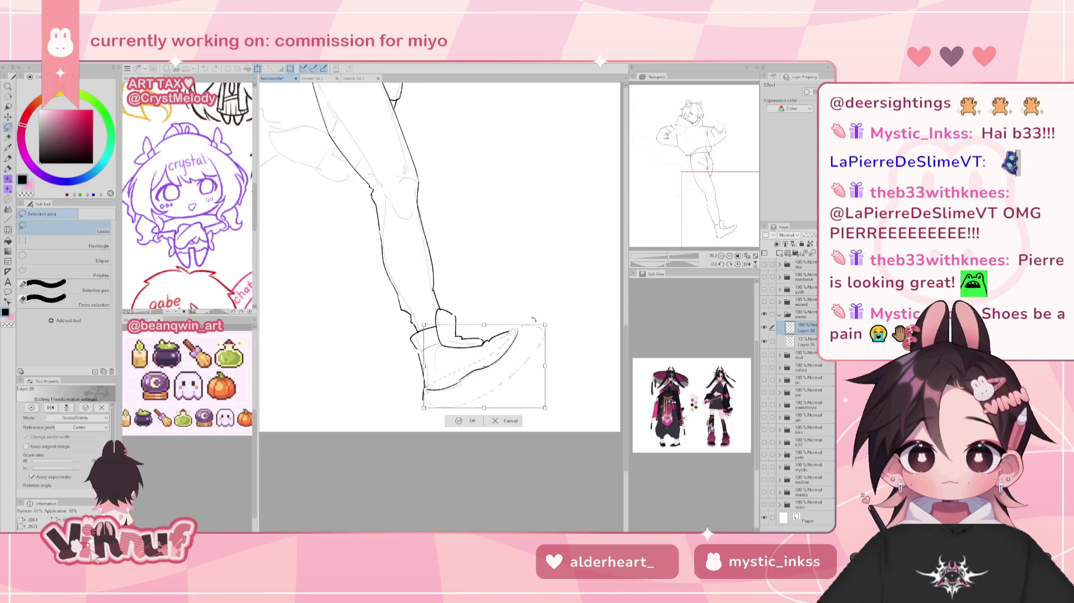
left_click_drag(477, 308, 483, 307)
key("ctrl+z")
left_click_drag(499, 293, 513, 291)
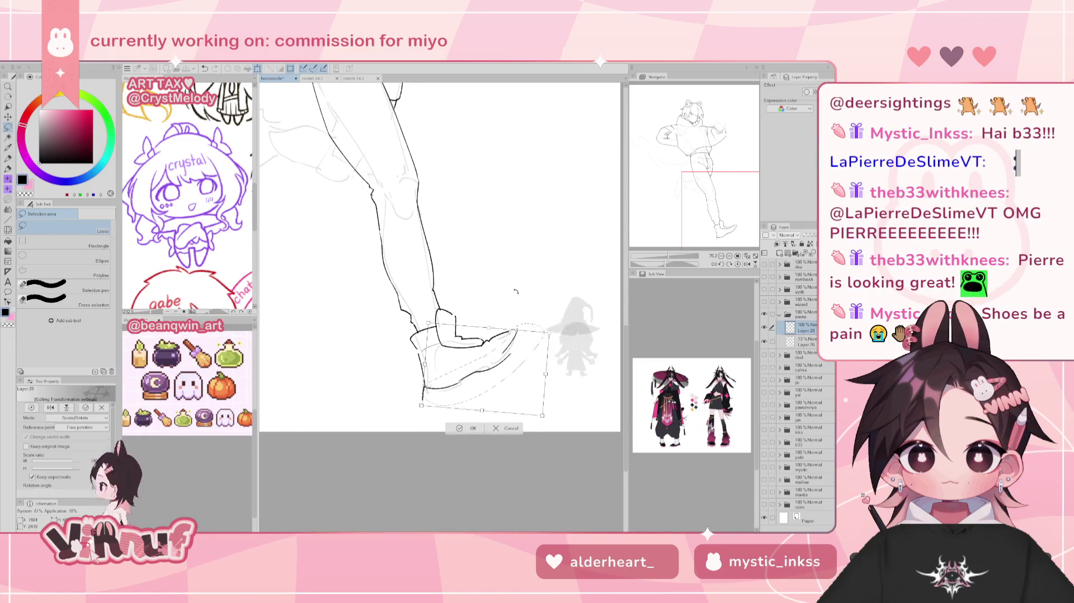
left_click(472, 426)
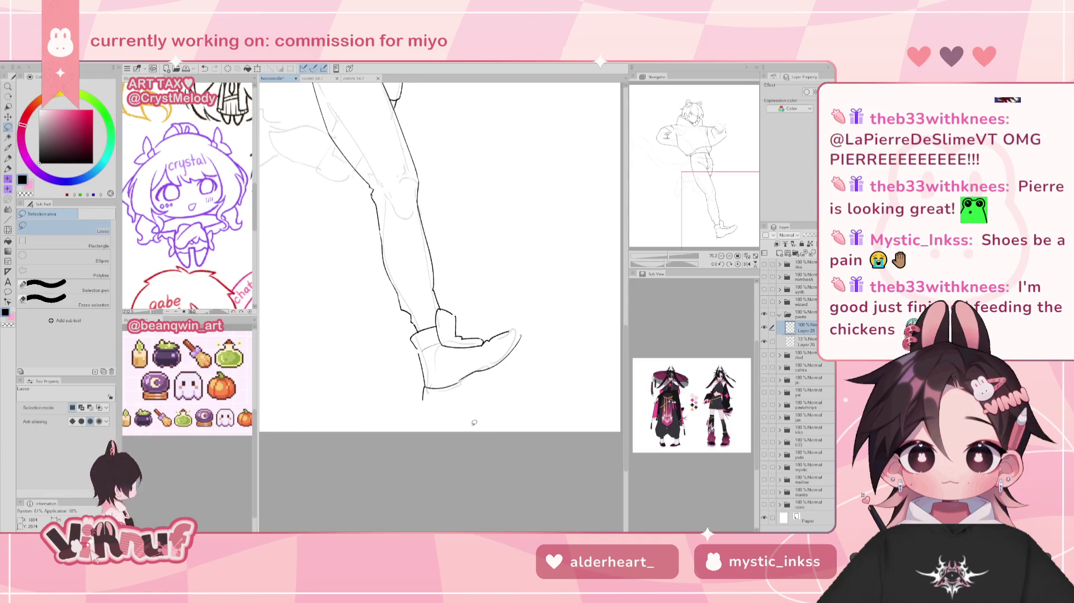
Flip the view so the shoe points right and centre the shoe for inking
key("h")
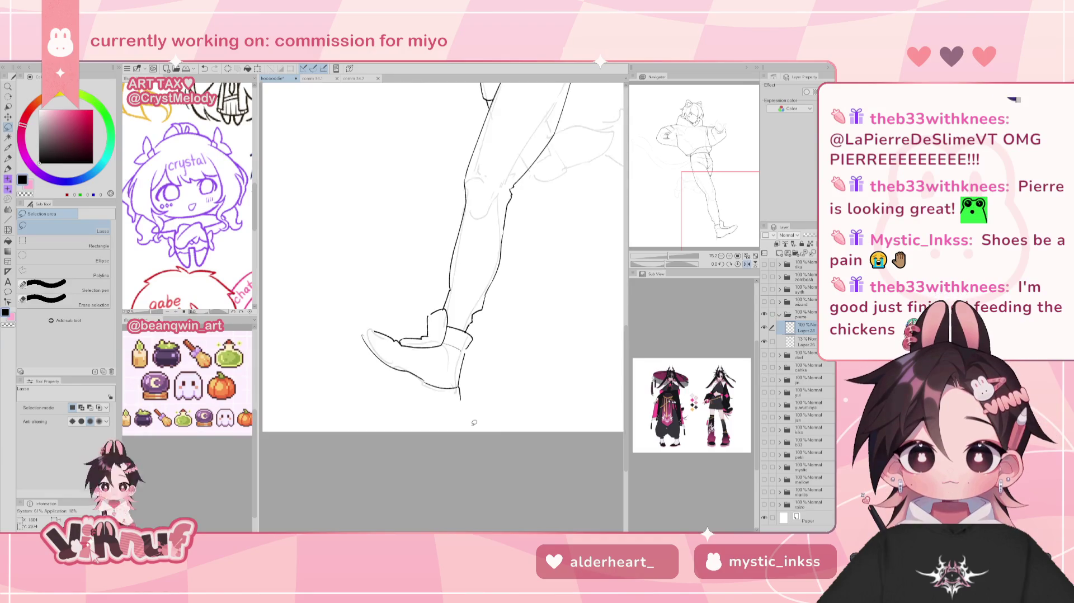
key("p")
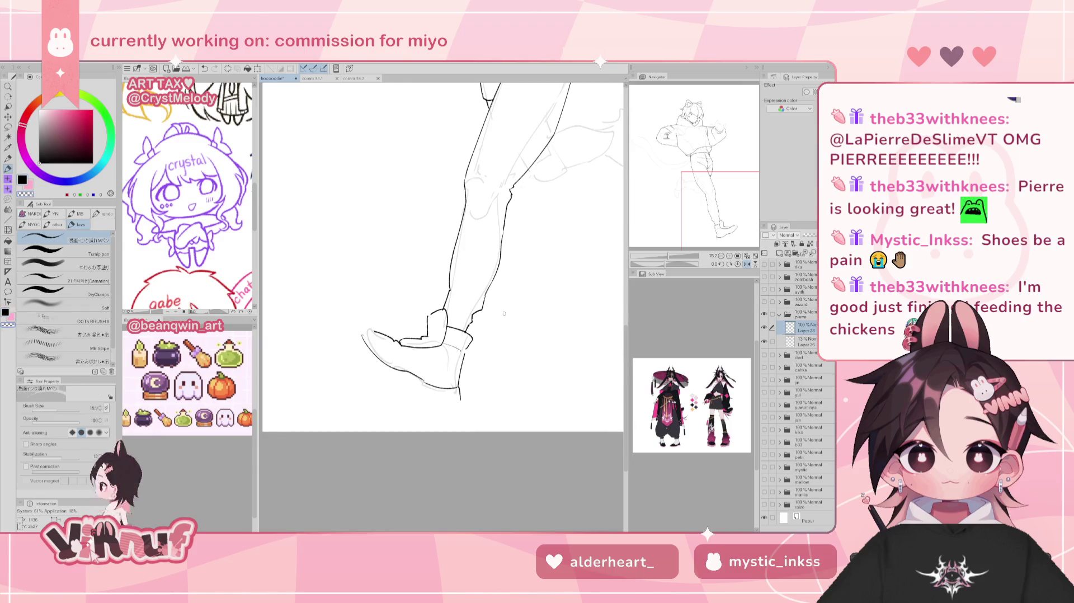
key("h")
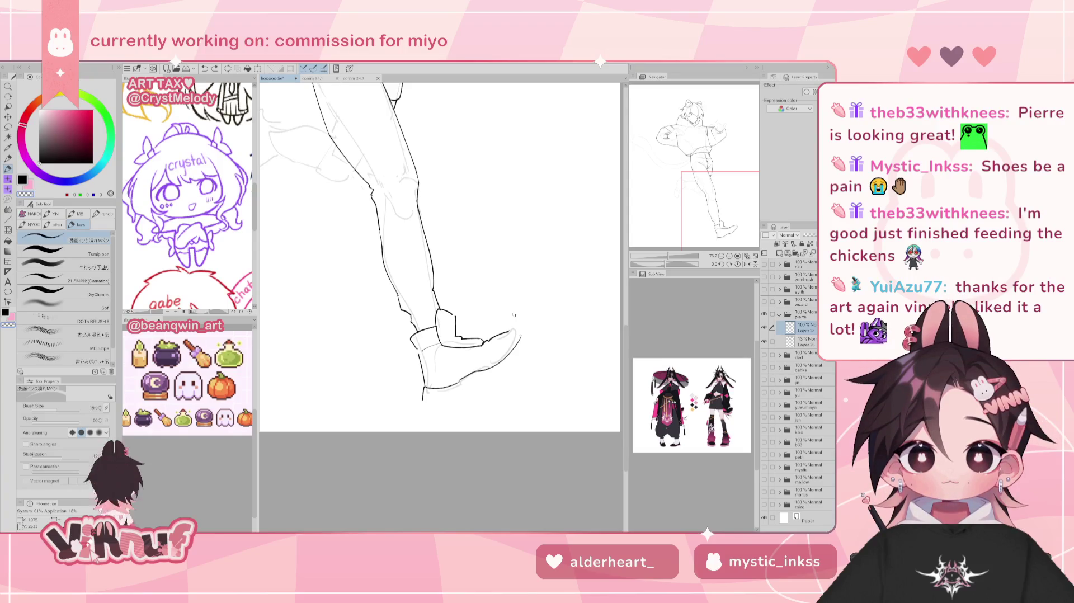
left_click_drag(719, 193, 721, 196)
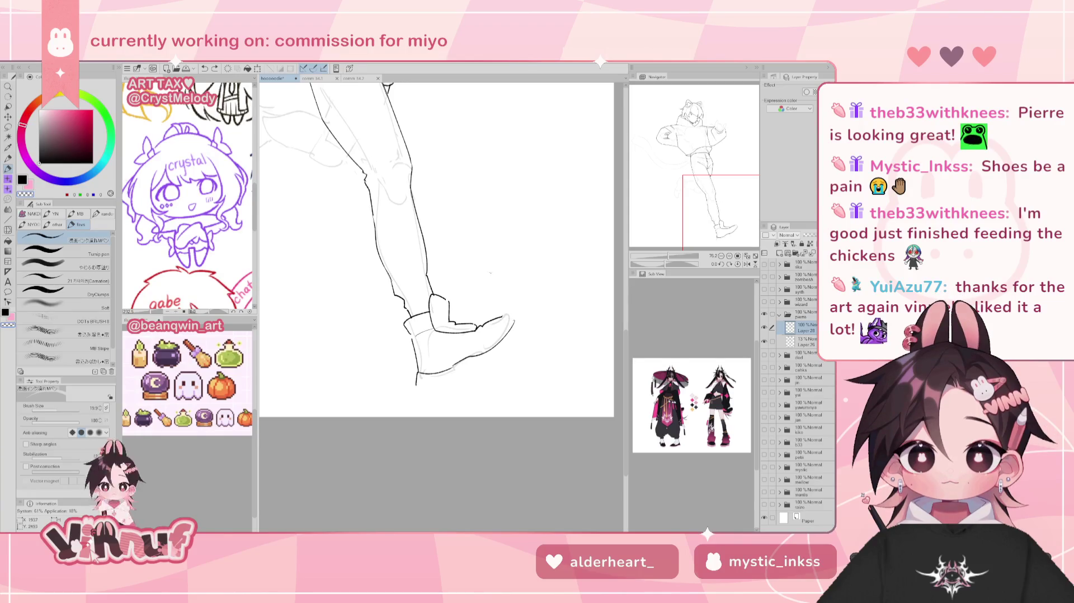
key("e")
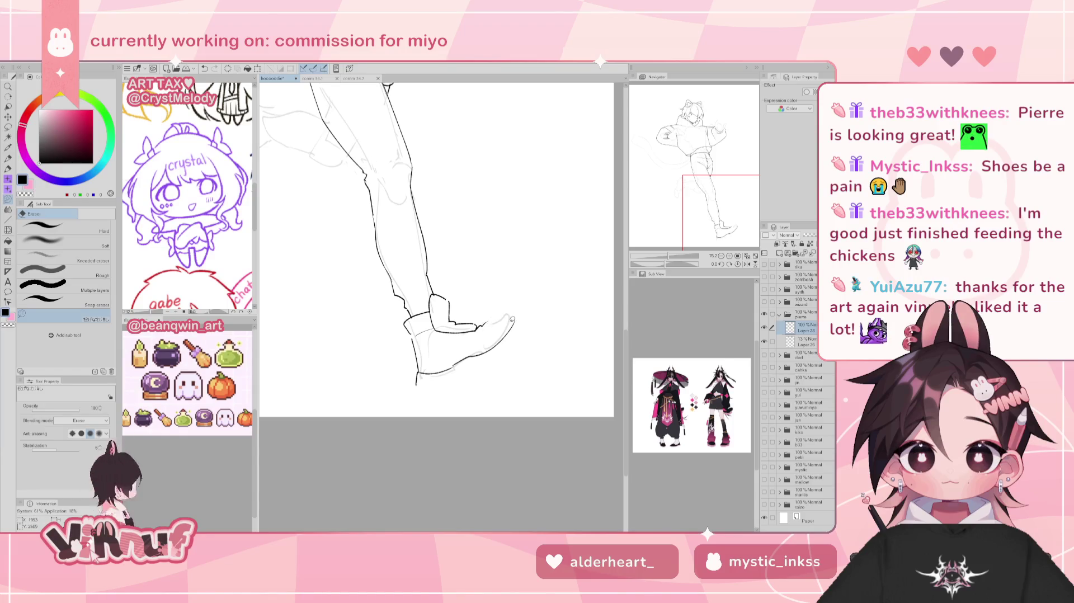
key("p")
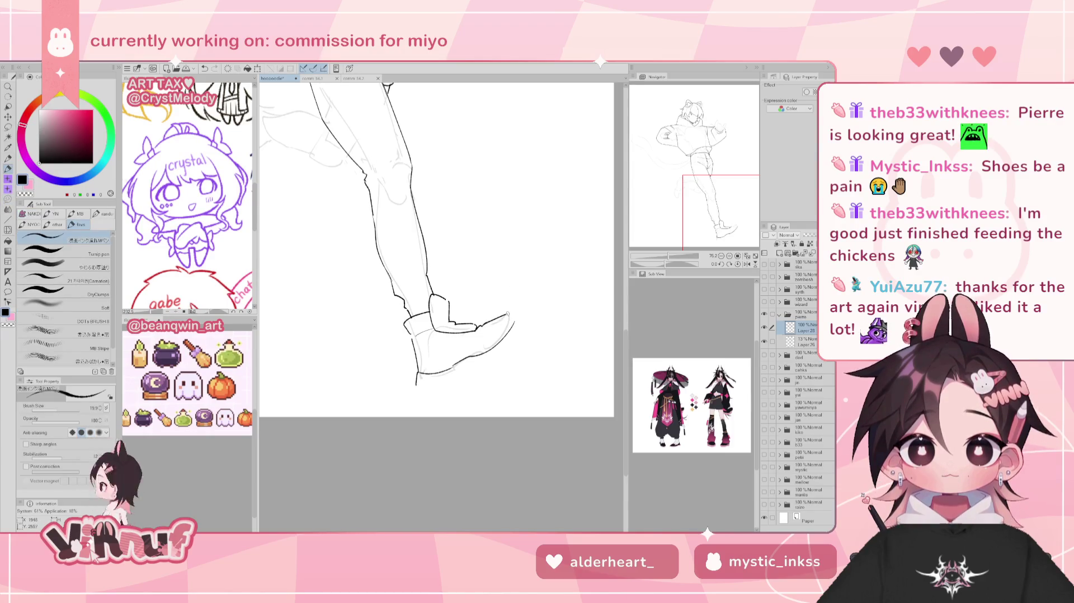
Ink two short strokes rounding off the shoe's toe tip
left_click_drag(487, 323, 512, 312)
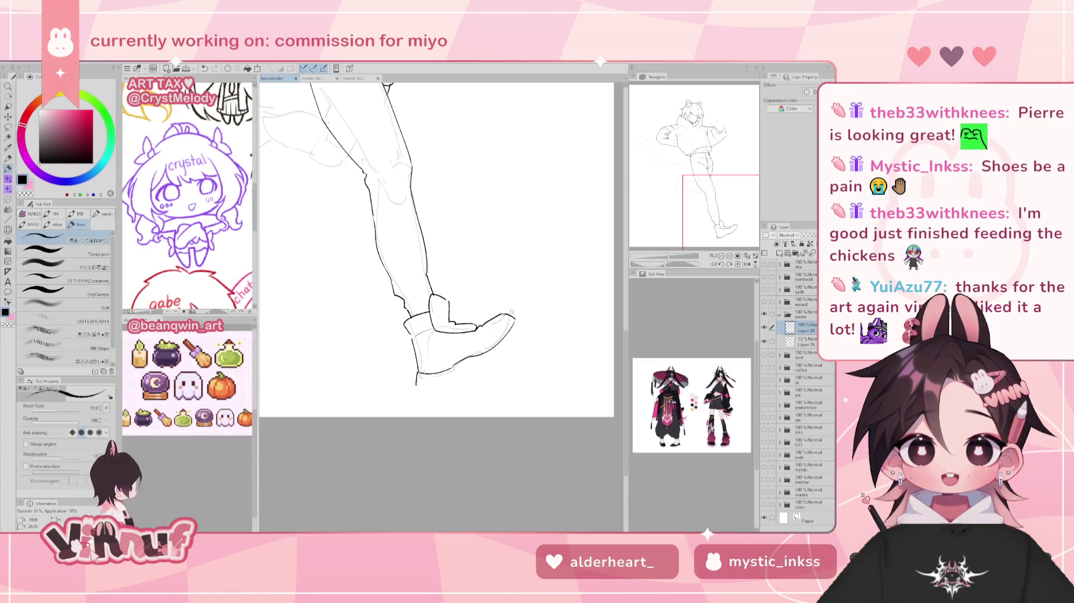
left_click_drag(500, 316, 514, 316)
key("h")
key("h")
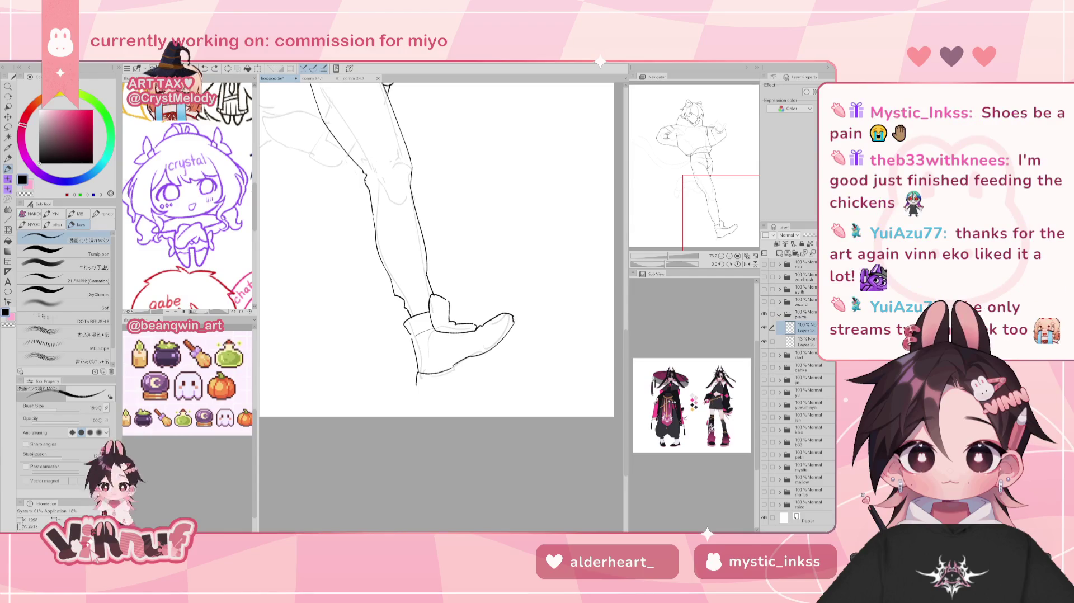
key("e")
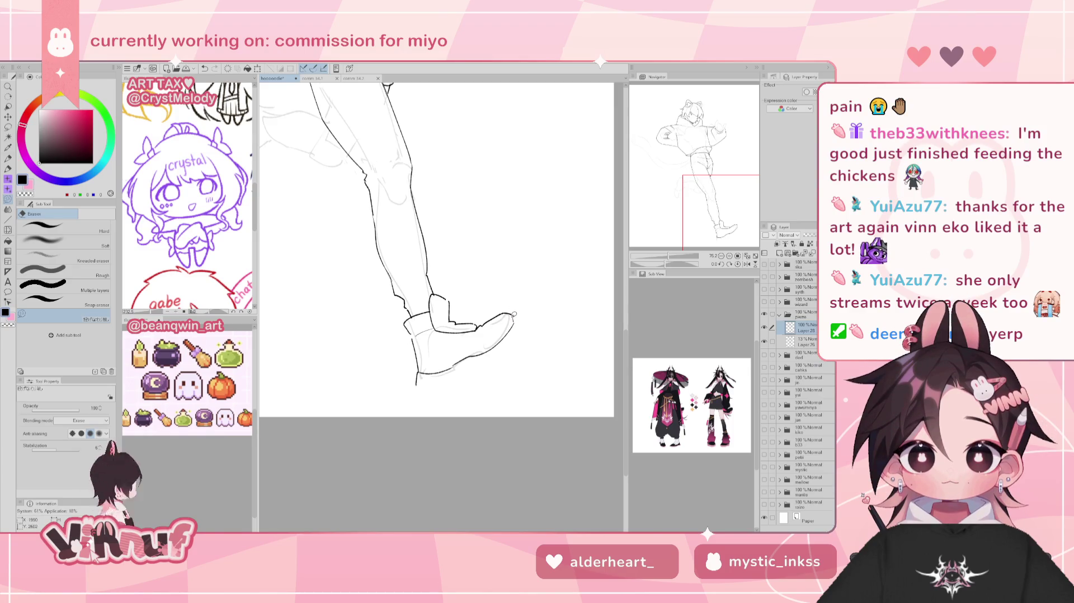
key("p")
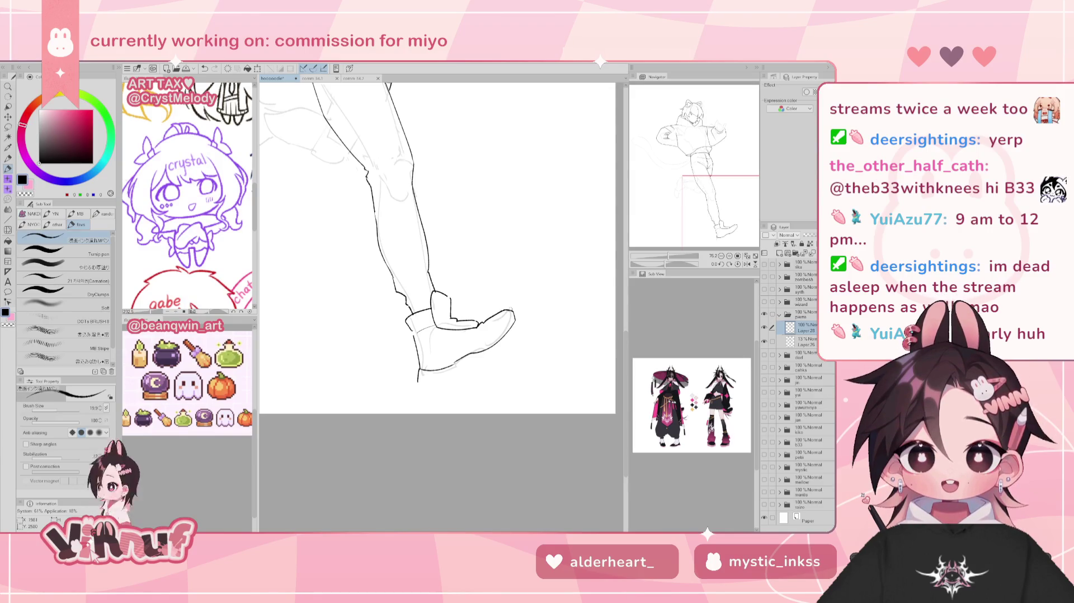
Add a short stroke at the shoe toe and check it in a mirrored view
left_click_drag(513, 310, 518, 319)
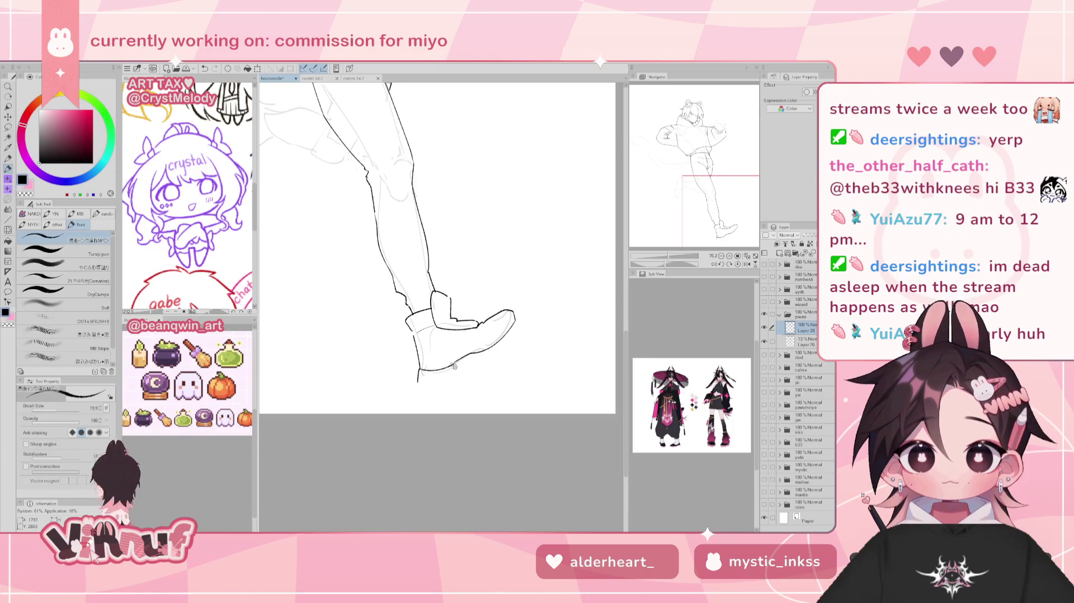
key("h")
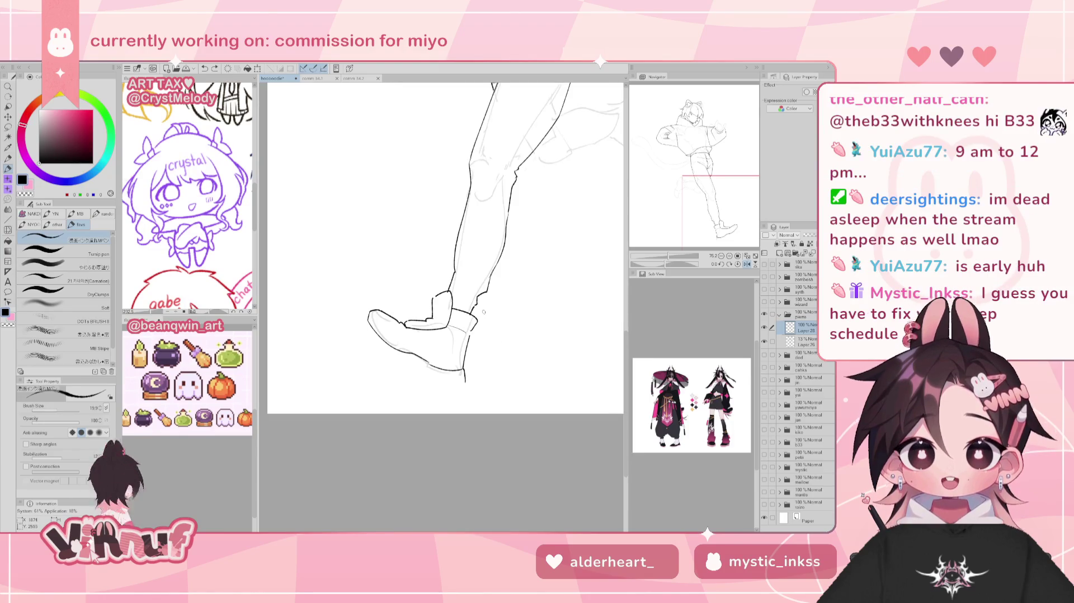
key("h")
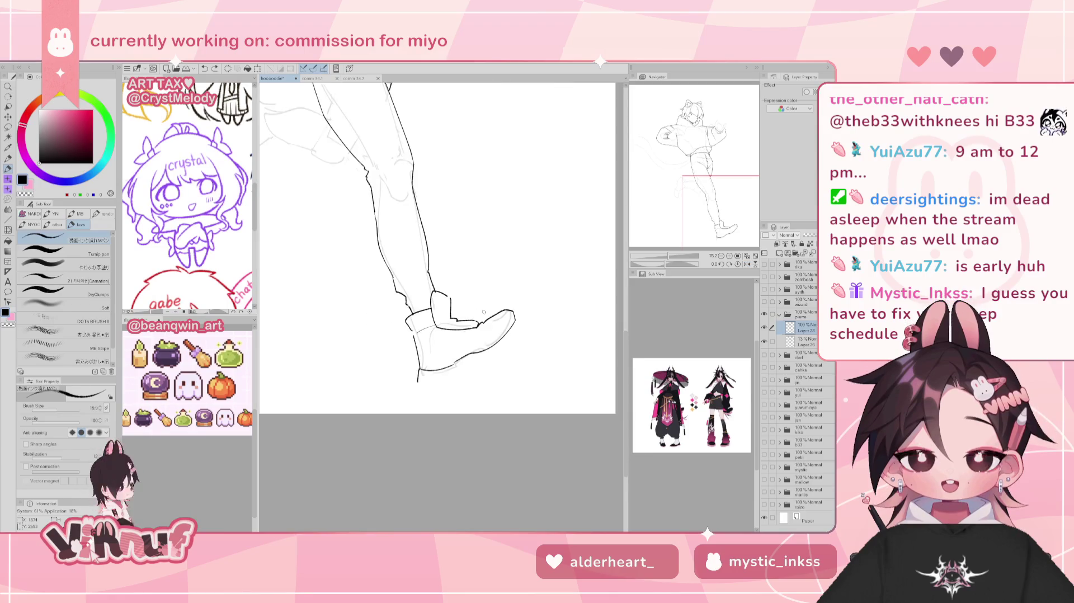
key("h")
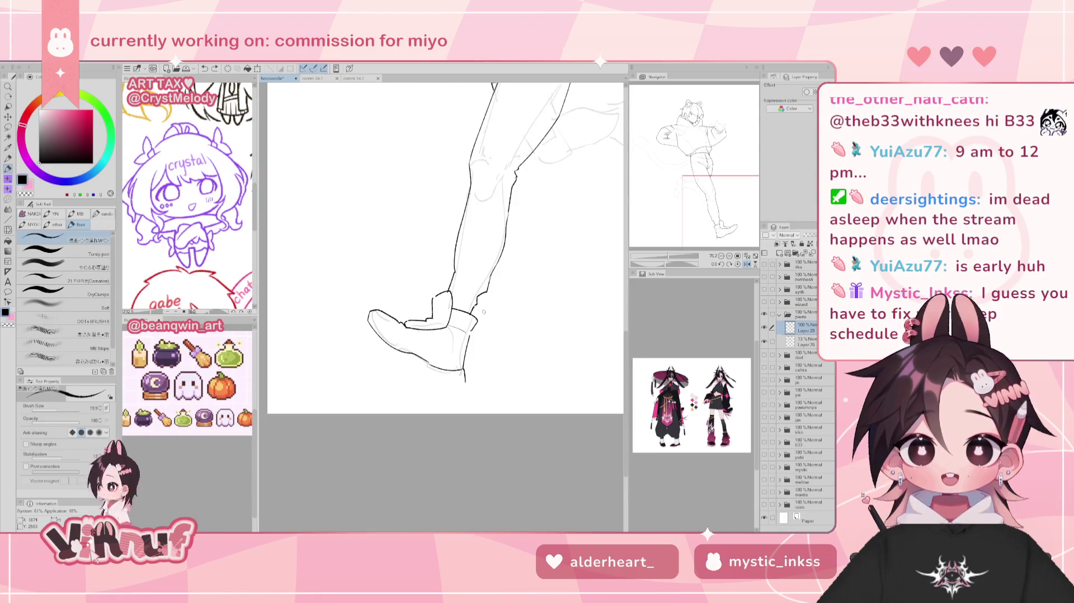
key("e")
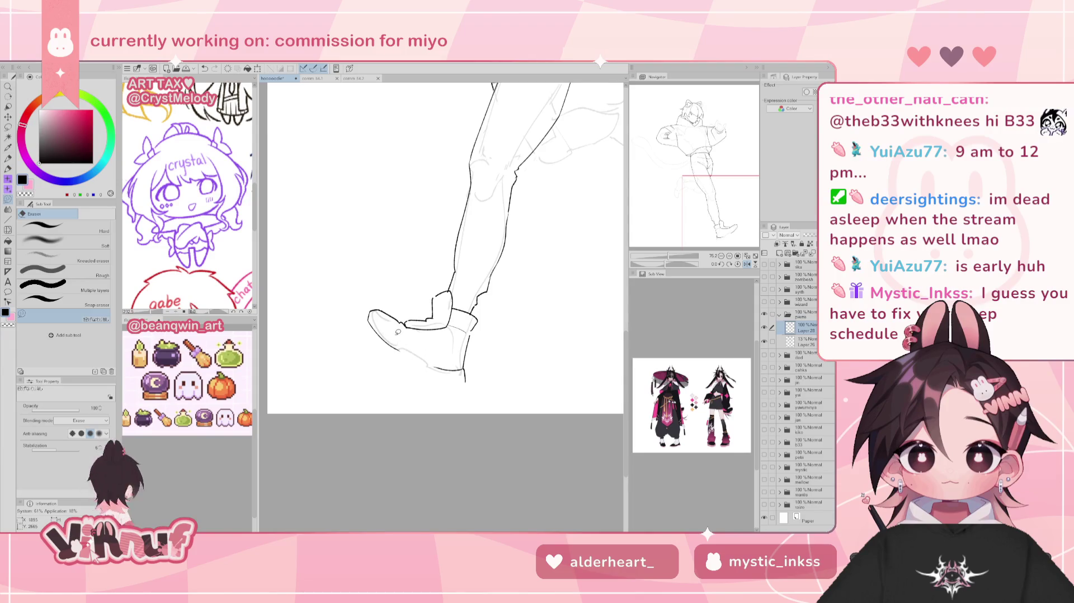
key("p")
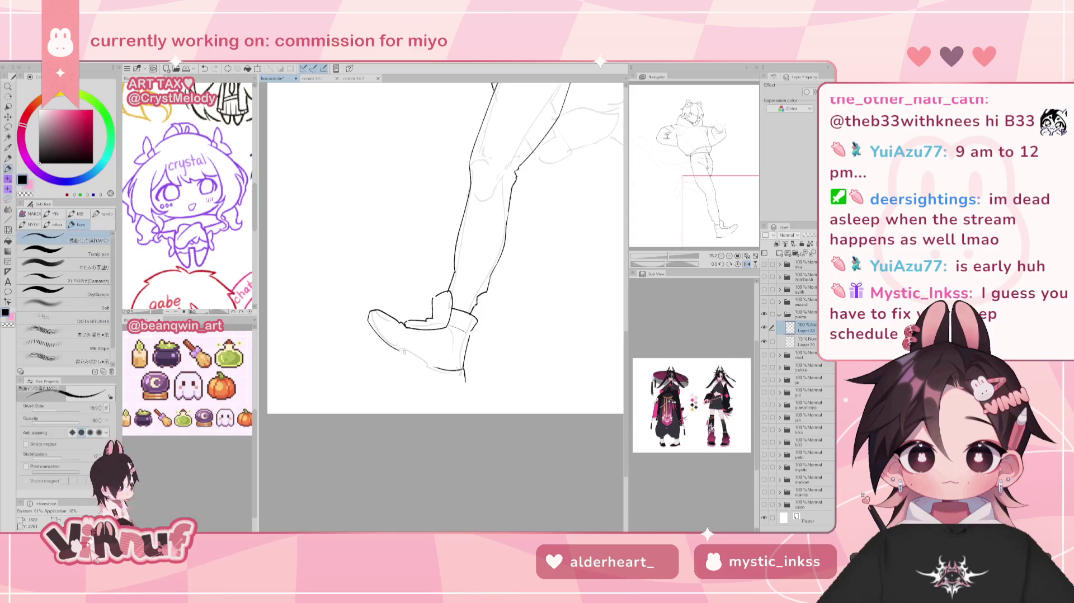
Try a line along the shoe sole, then undo it
left_click_drag(396, 349, 434, 364)
key("ctrl+z")
key("ctrl+z")
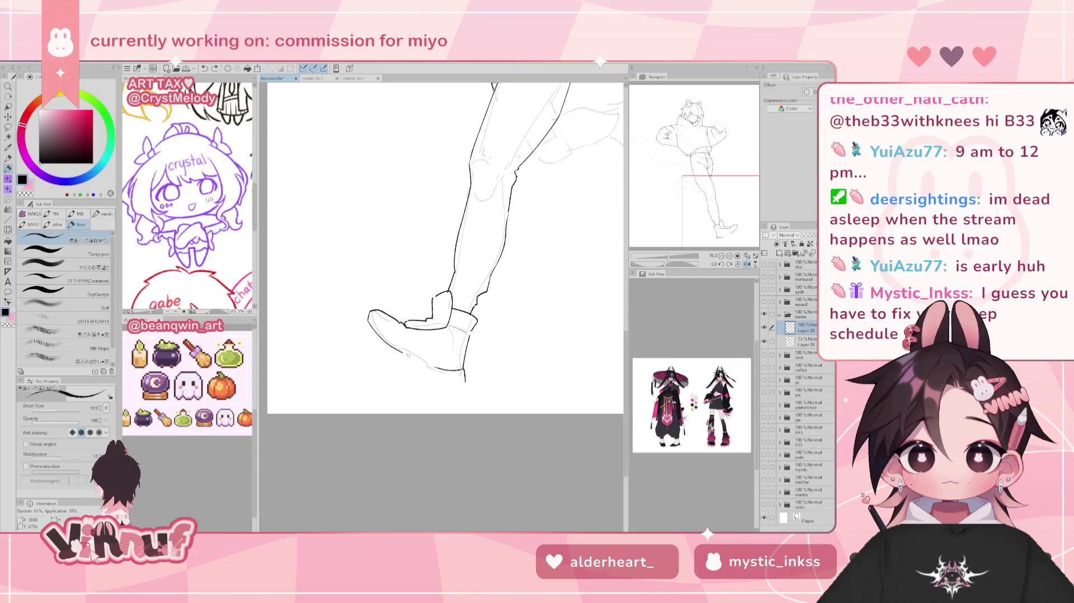
key("e")
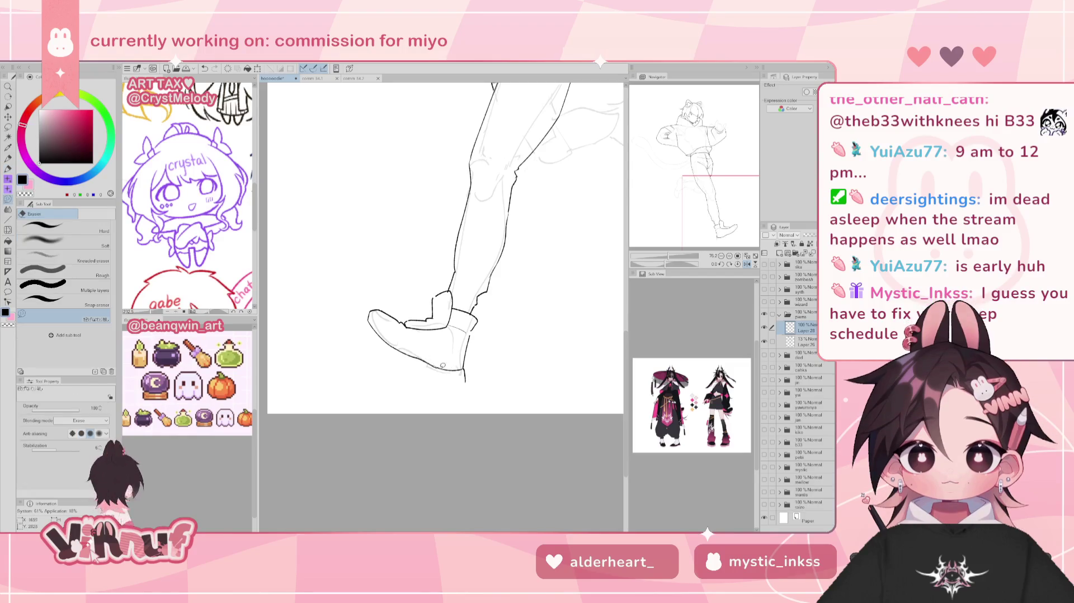
key("h")
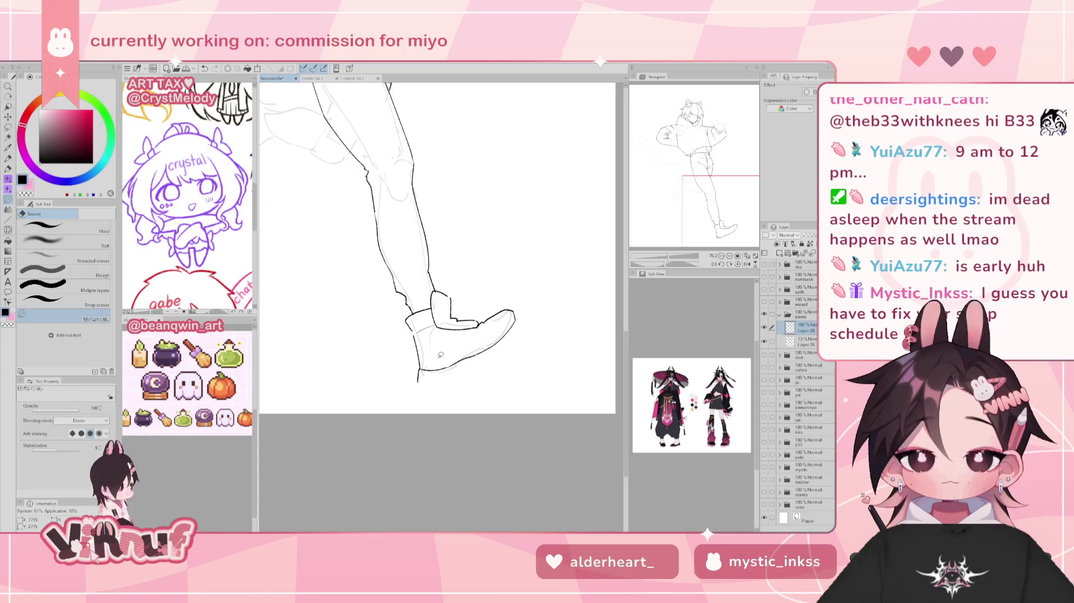
key("p")
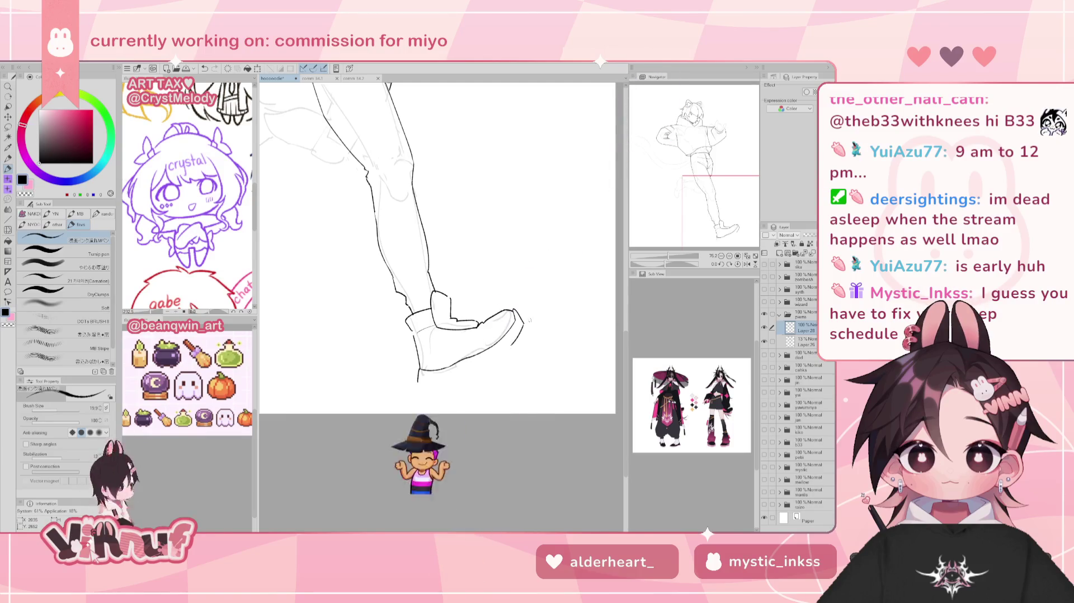
key("h")
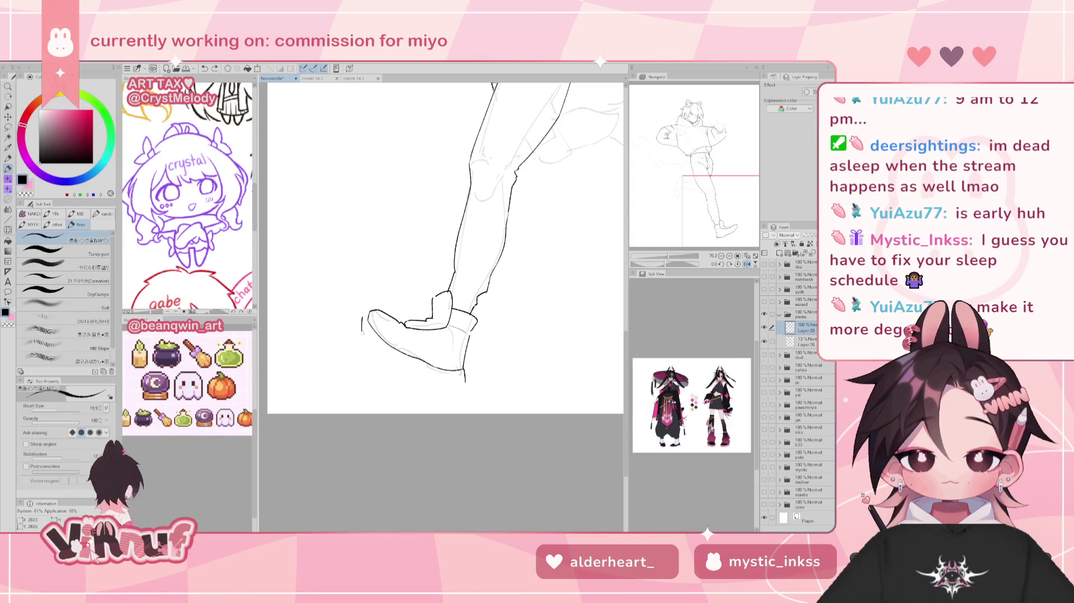
Draw a curve under the shoe tip and a short stroke at the toe tip
left_click_drag(363, 331, 431, 378)
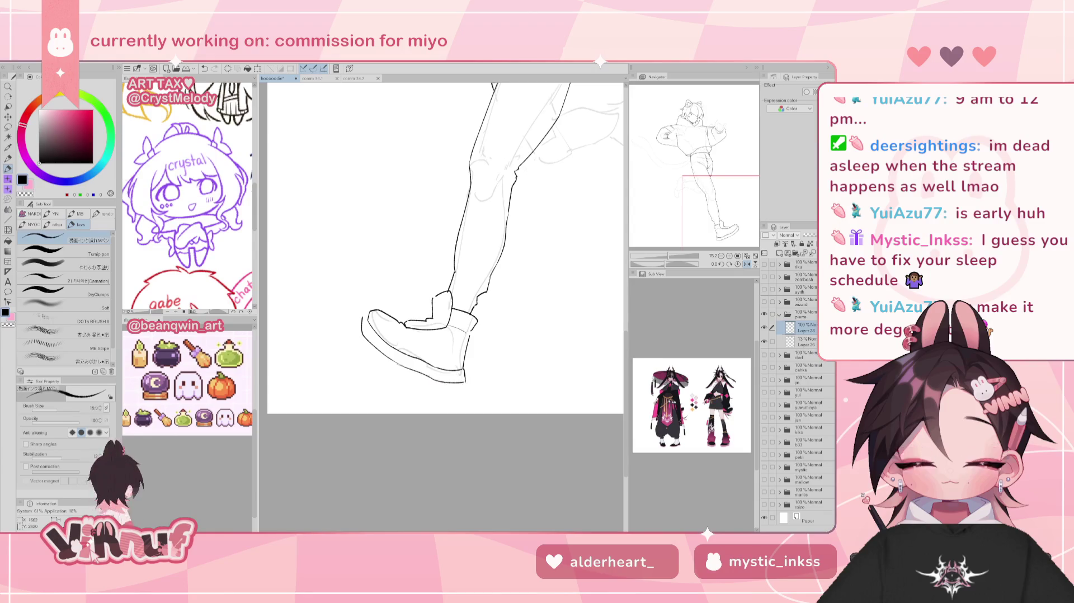
key("h")
left_click_drag(517, 317, 518, 308)
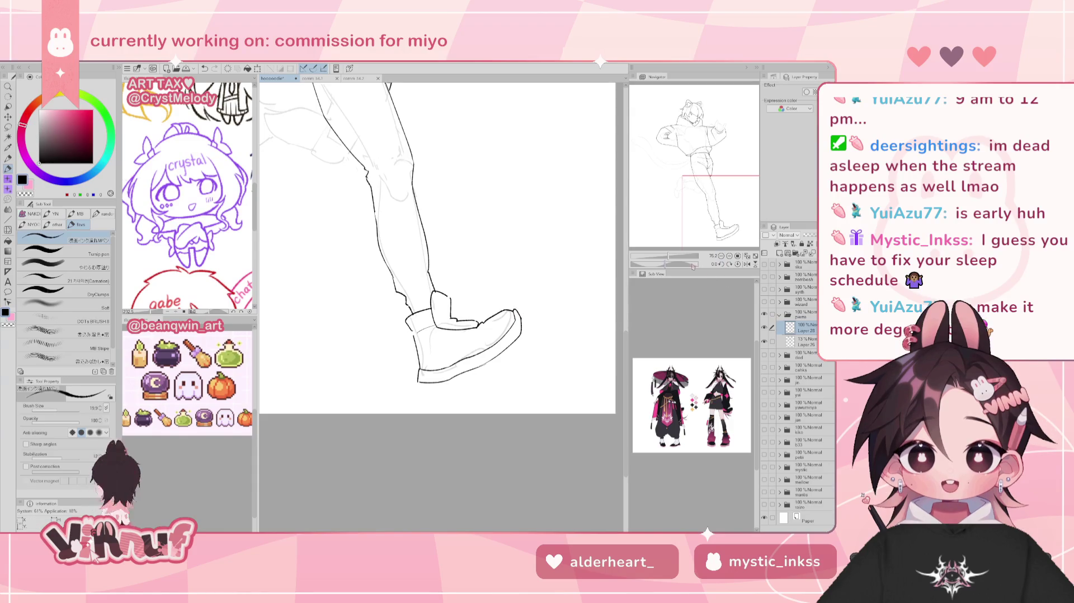
left_click(738, 265)
left_click(738, 265)
left_click_drag(668, 256, 668, 255)
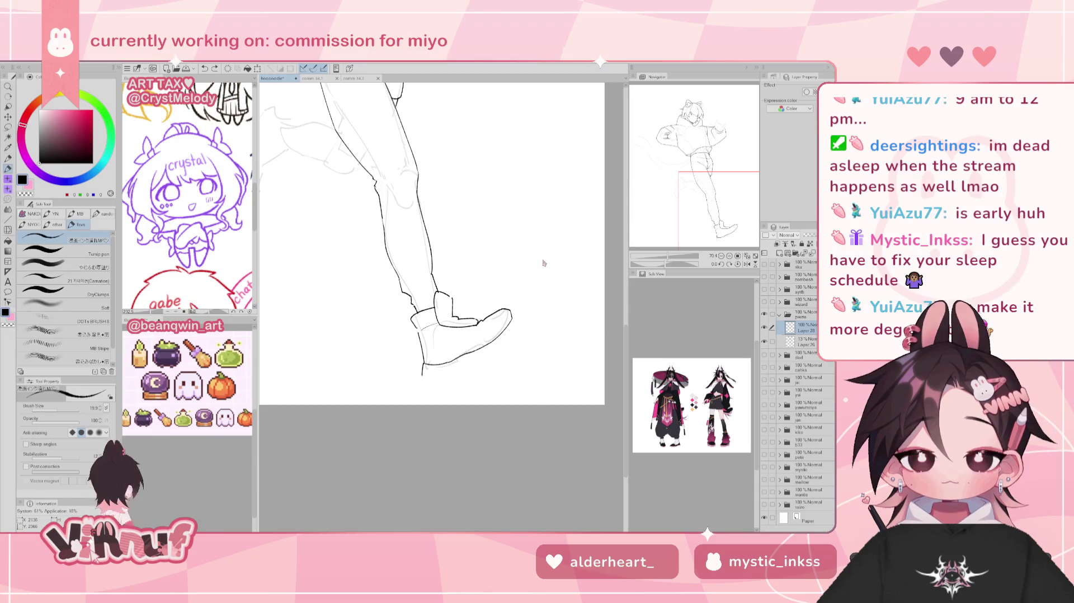
key("e")
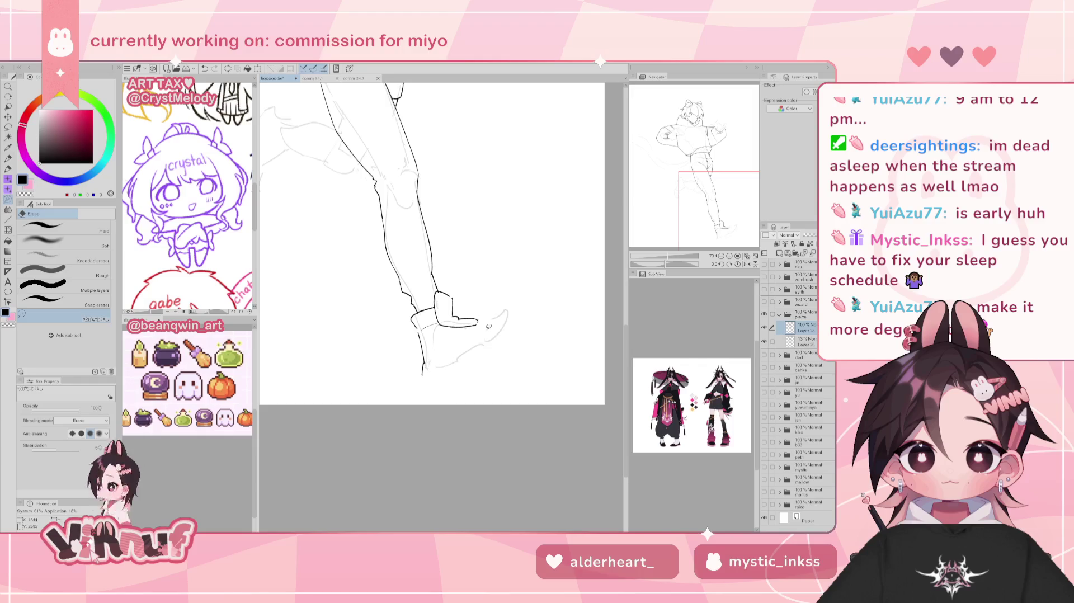
Erase the old sole, toe and leftover sketch lines, then ink the shoe's top edge
left_click_drag(428, 358, 527, 321)
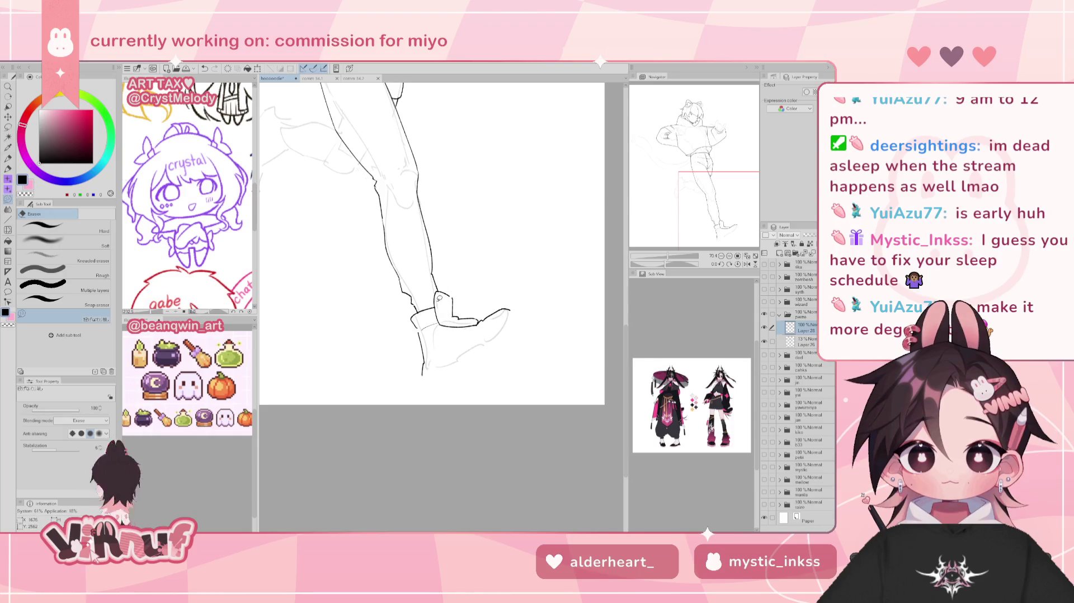
left_click_drag(455, 319, 480, 323)
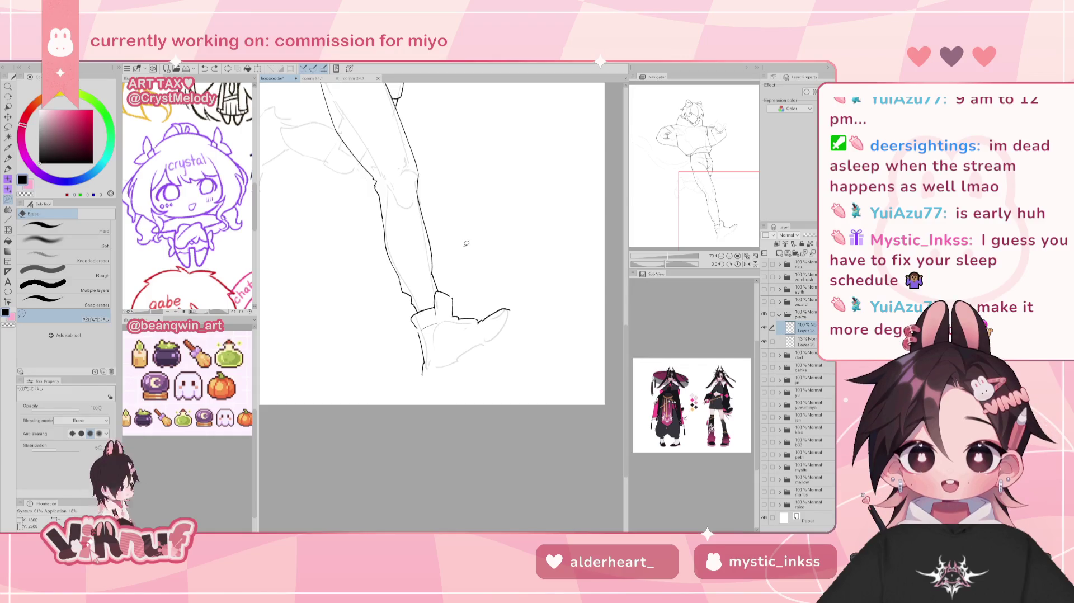
key("p")
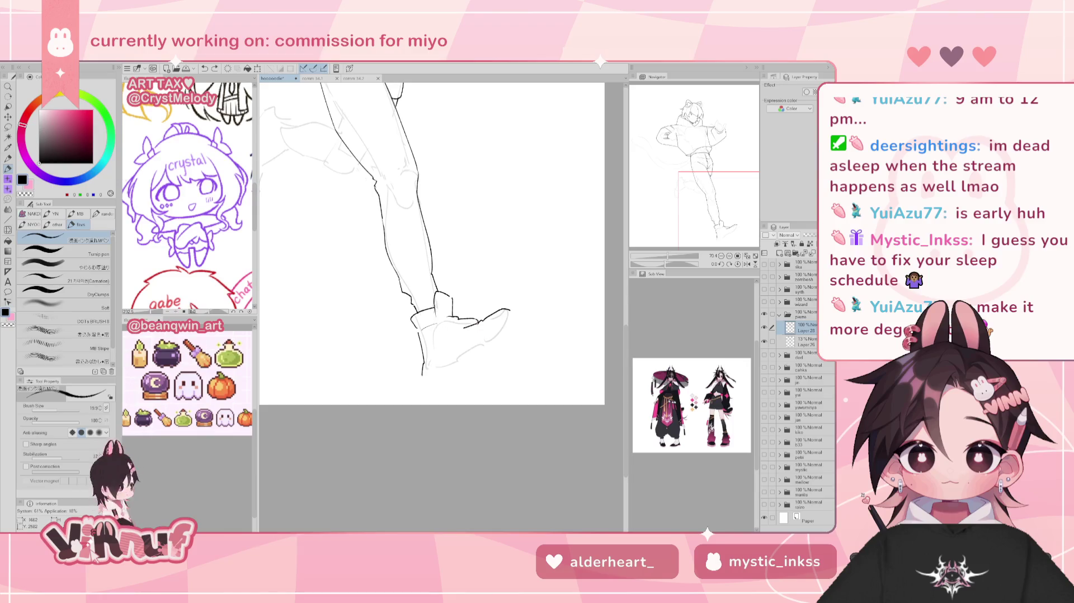
left_click_drag(441, 324, 464, 325)
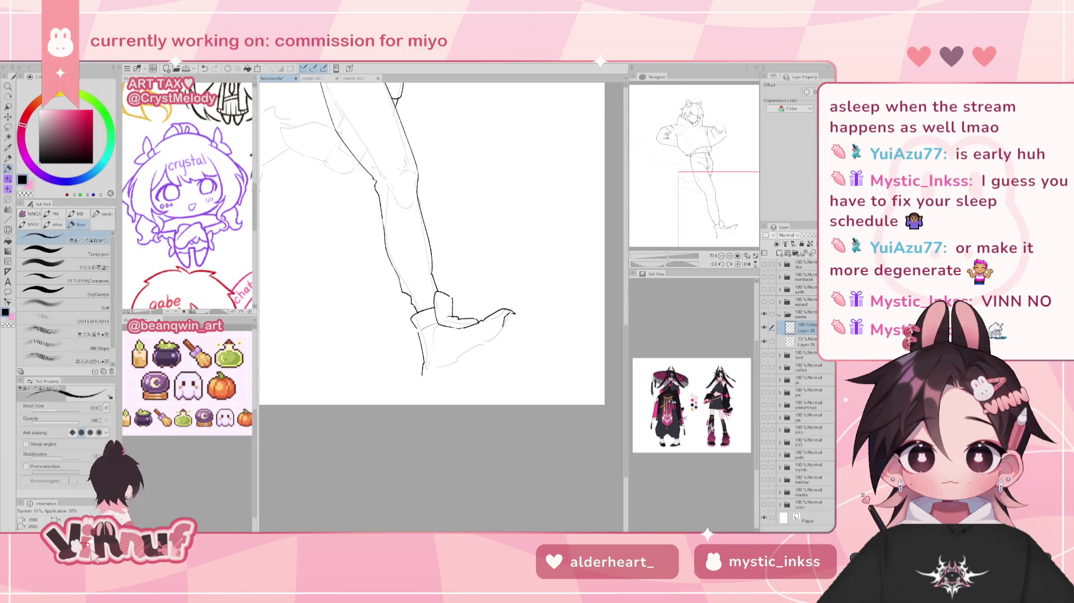
Try a curve rounding the shoe toe in mirrored view, then undo it
key("h")
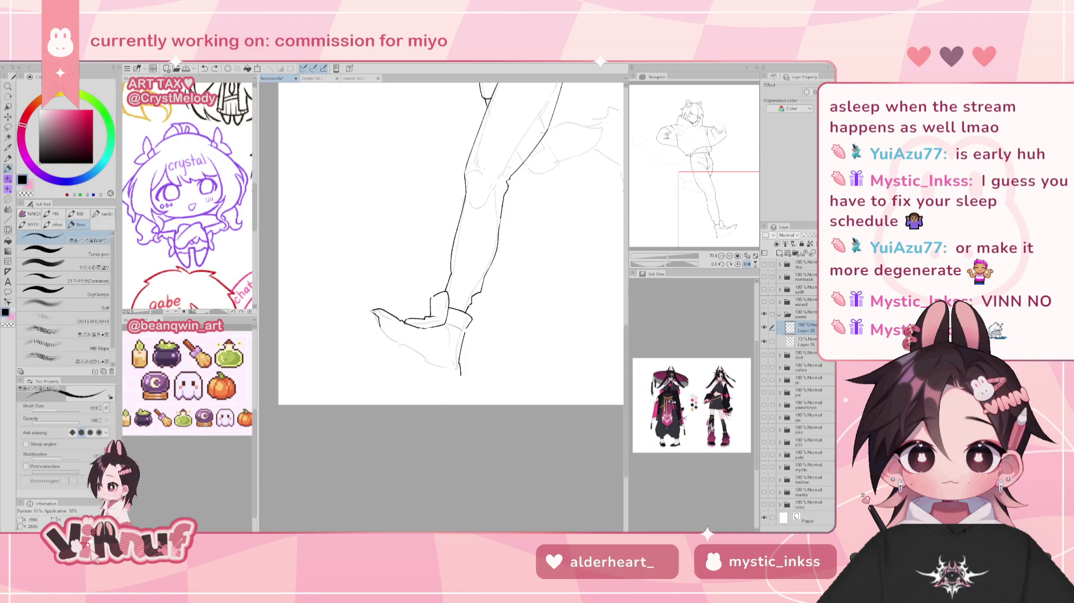
mouse_move(376, 308)
left_mouse_down()
mouse_move(361, 324)
mouse_move(363, 315)
left_mouse_up()
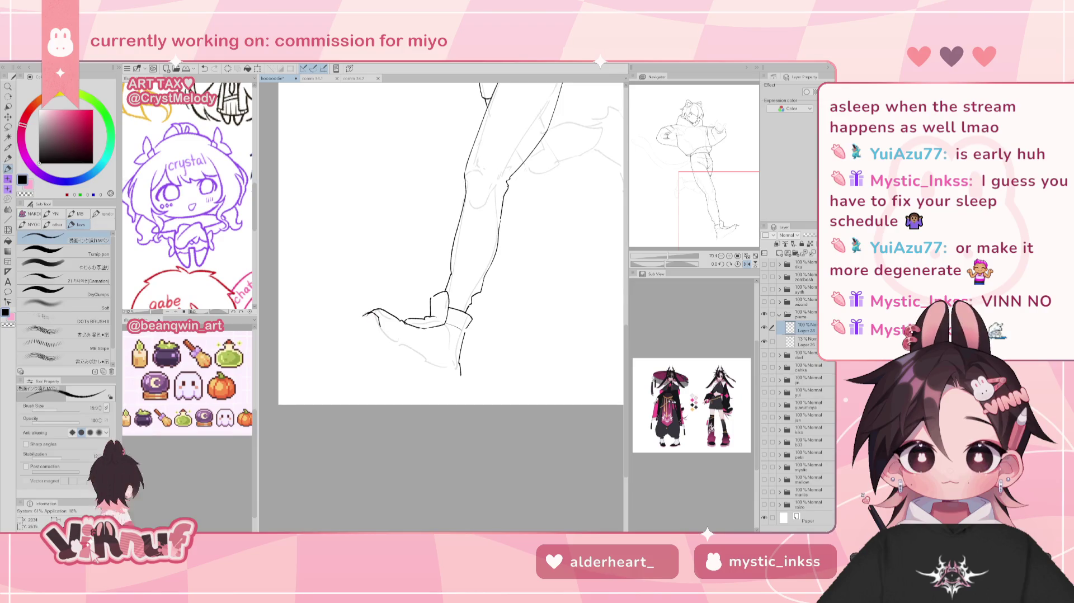
key("ctrl+z")
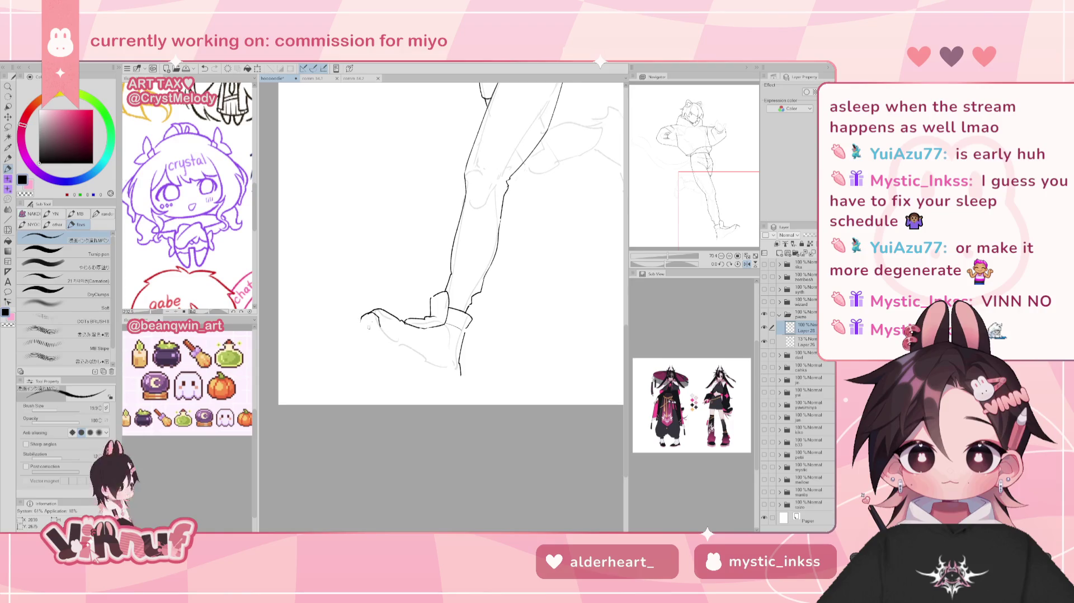
key("h")
key("e")
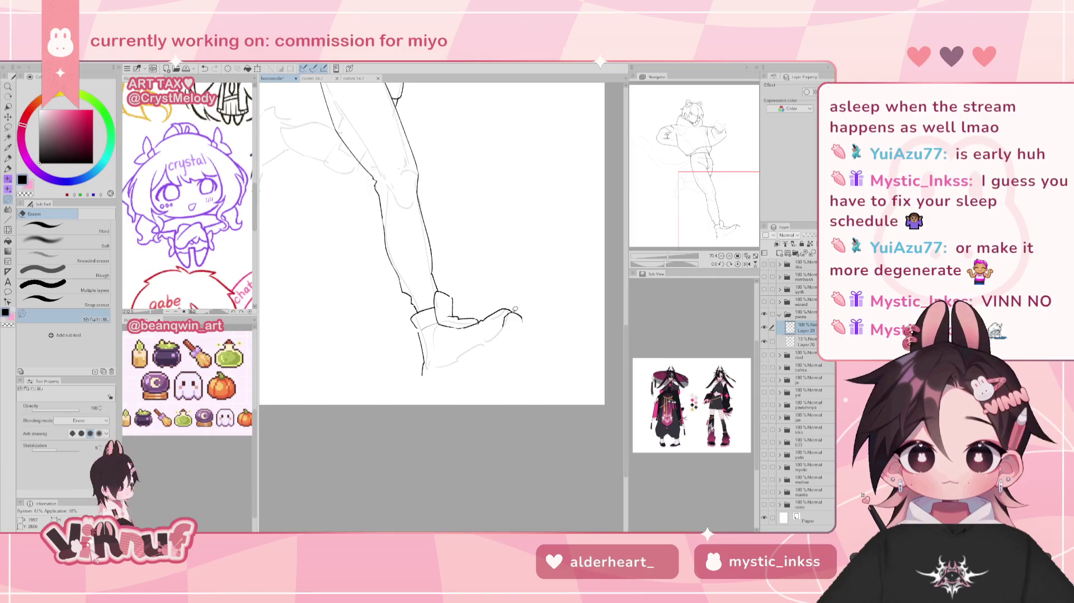
Erase part of the line along the shoe toe and mirror-check the foot
left_click_drag(451, 320, 472, 324)
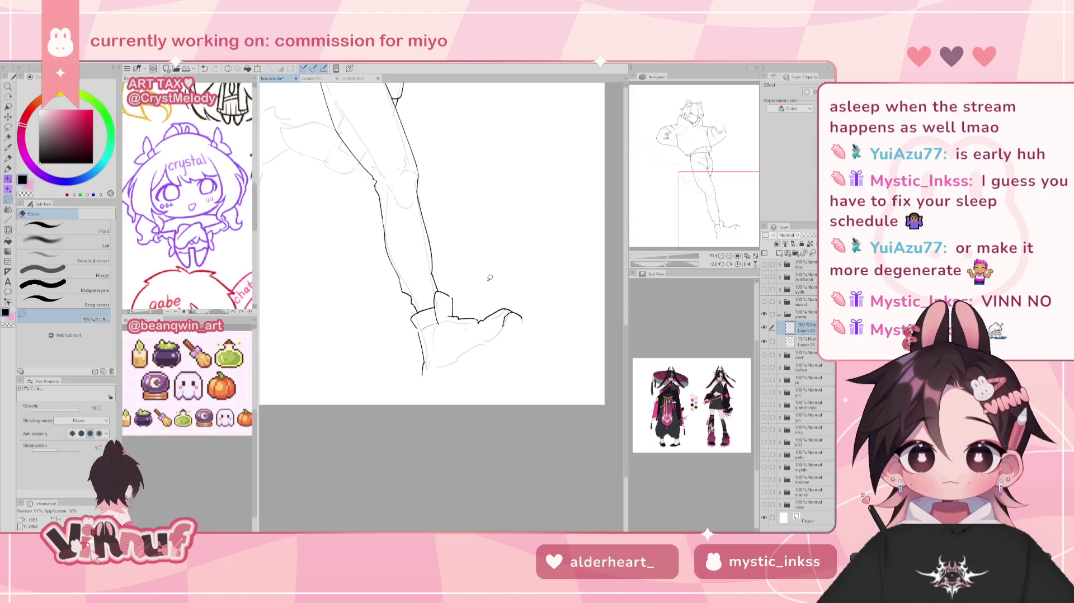
key("p")
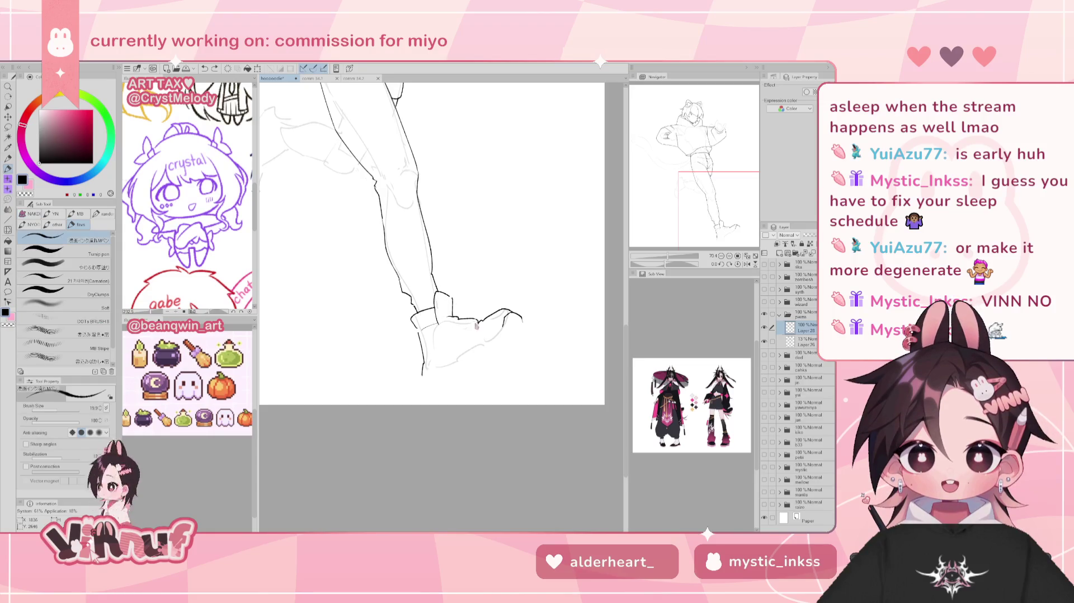
key("h")
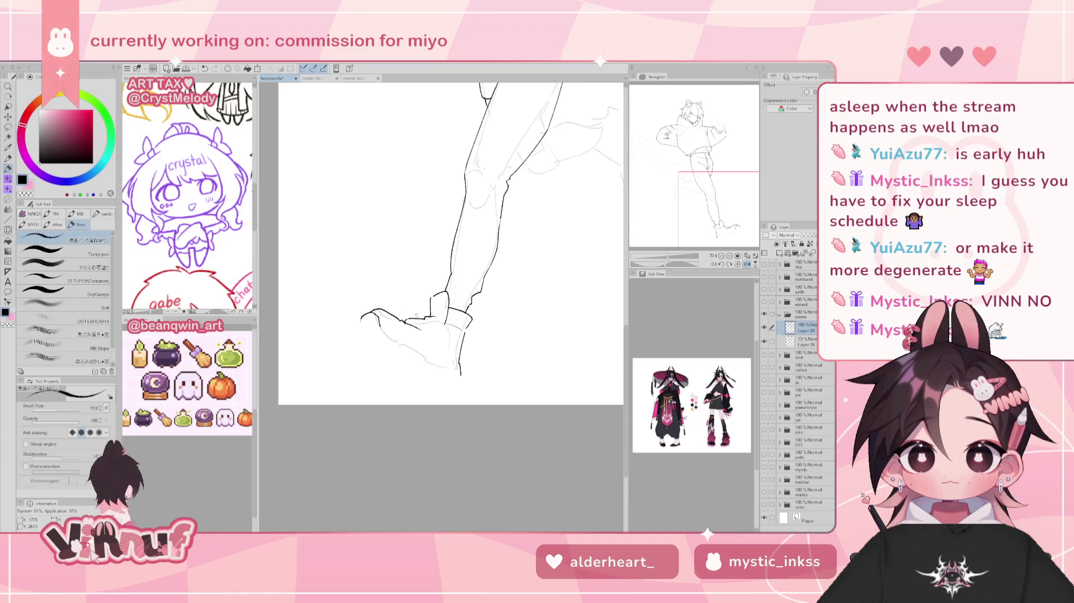
key("e")
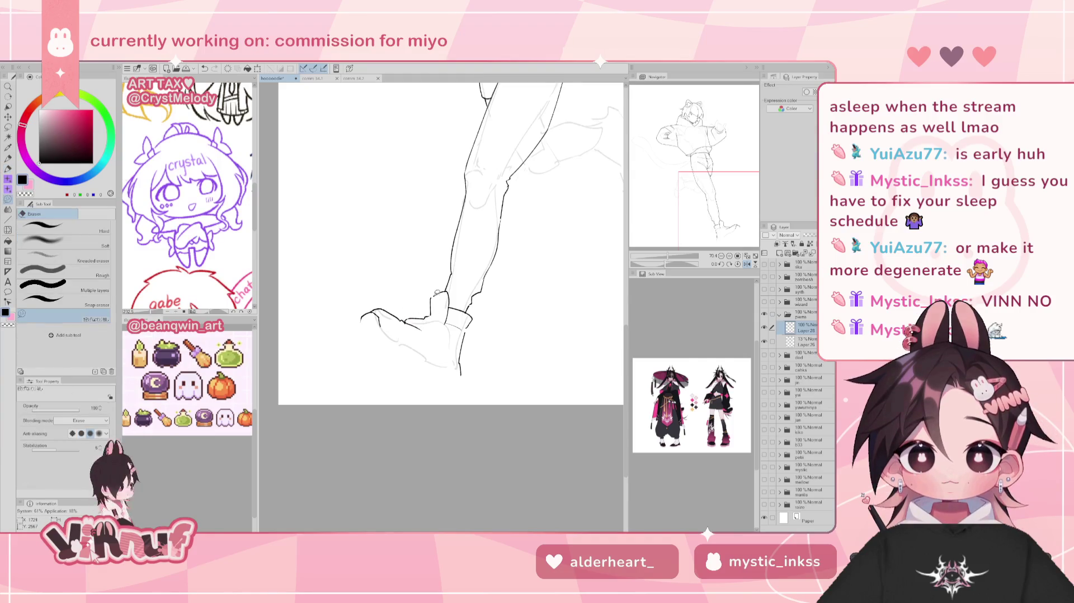
key("h")
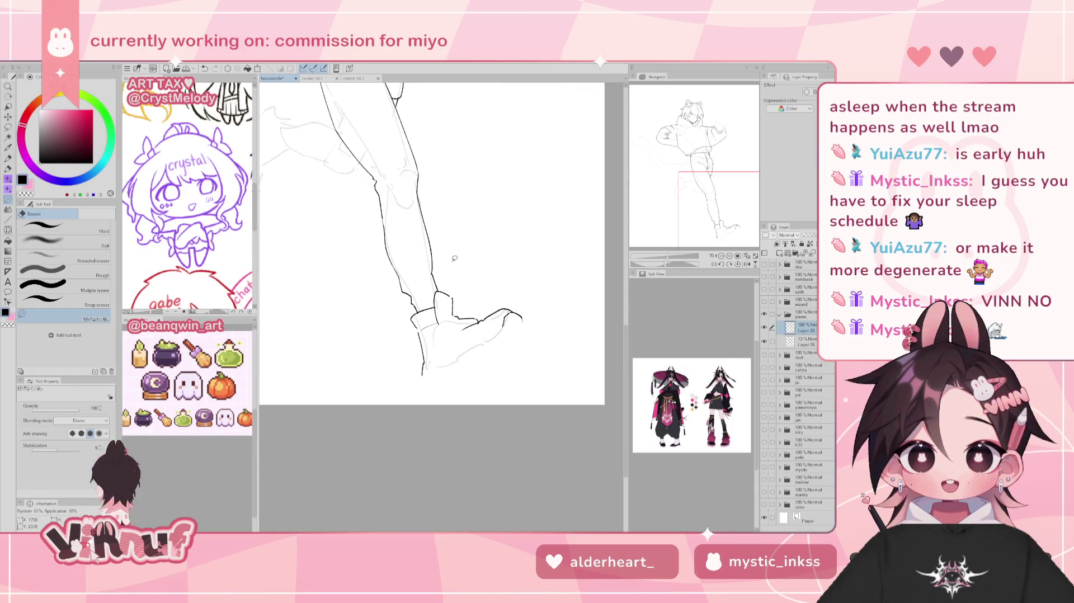
Adjust the view and check the leg in a mirrored view
key("p")
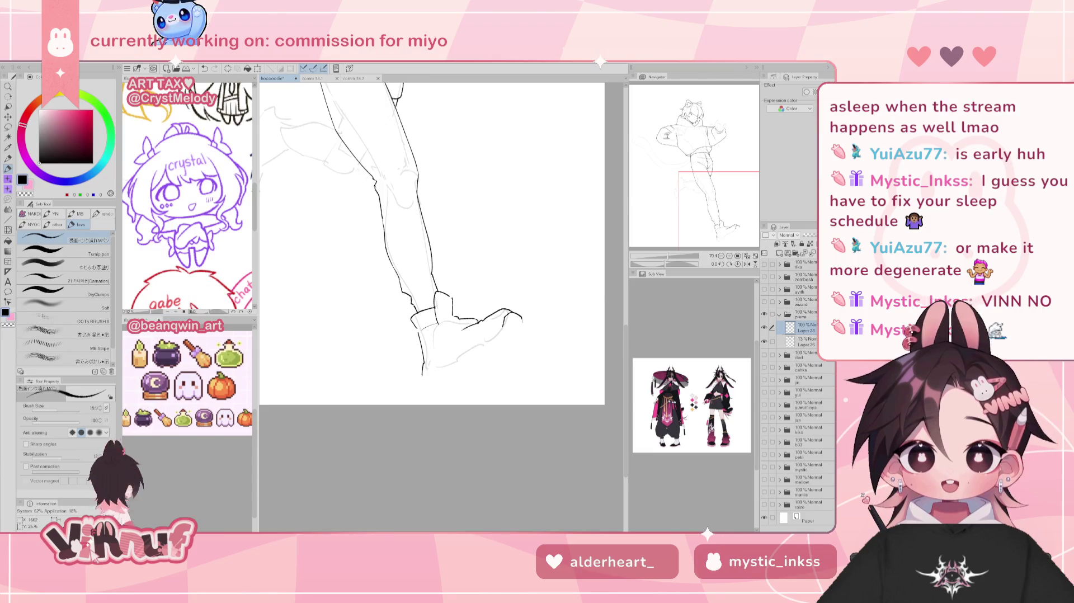
scroll(431, 243, "down", 1)
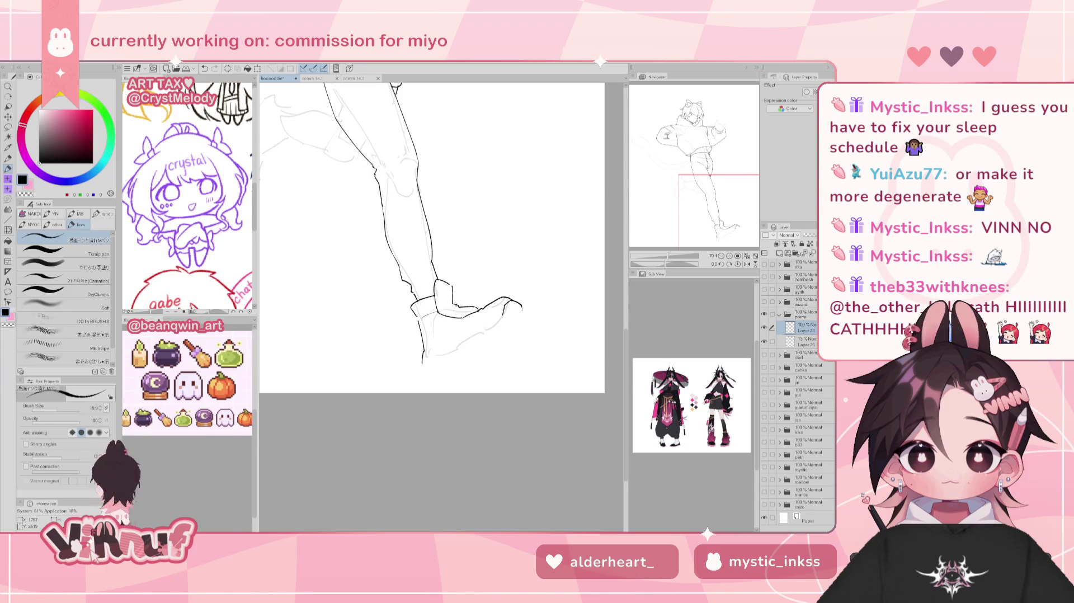
key("h")
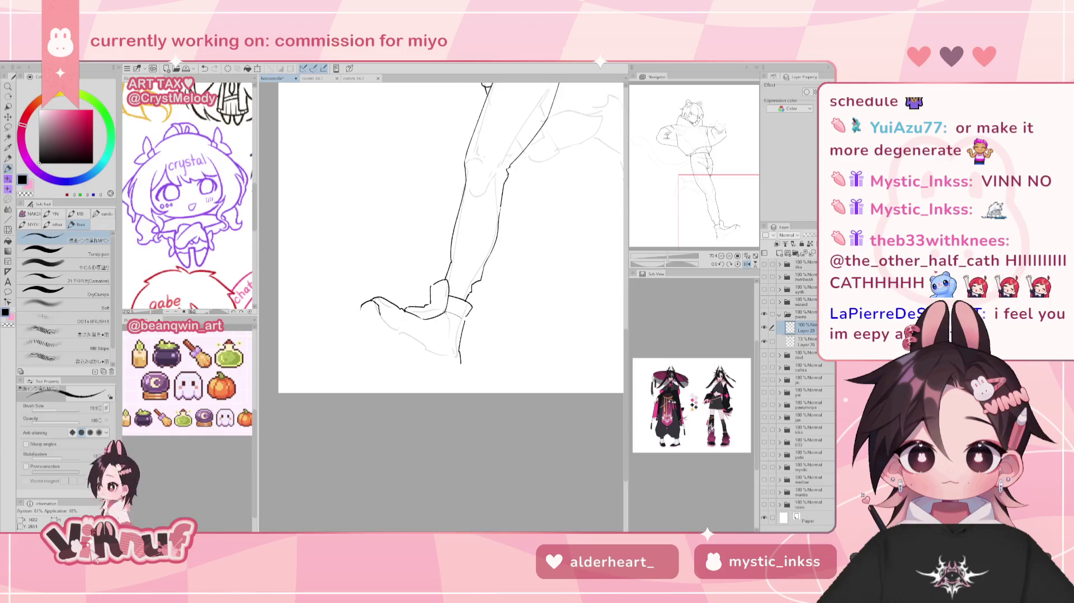
key("h")
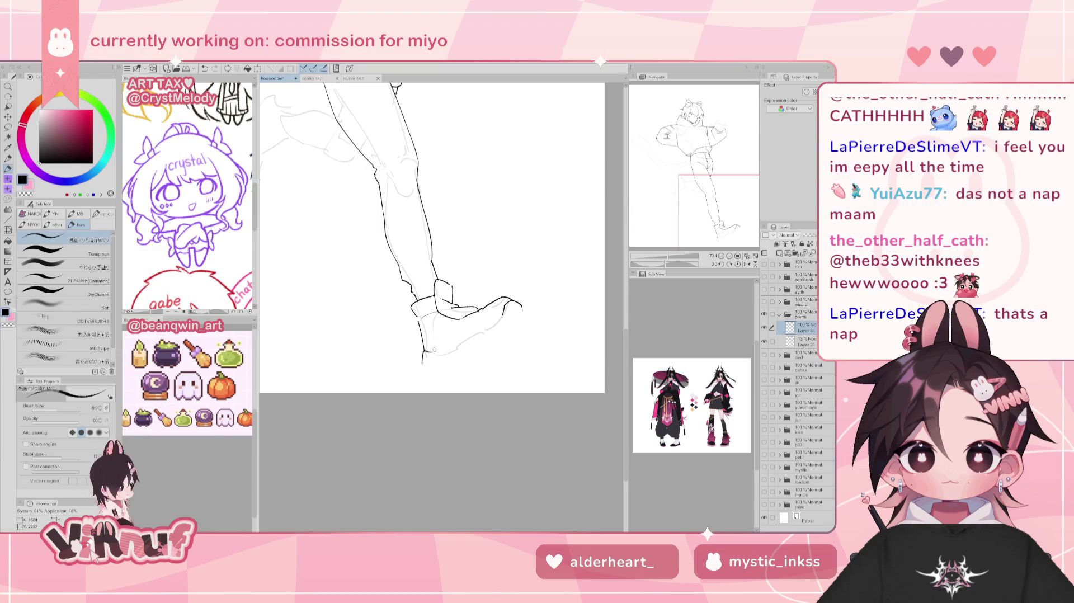
Undo the last stroke along the shoe's sole and re-check the shoe
key("ctrl+z")
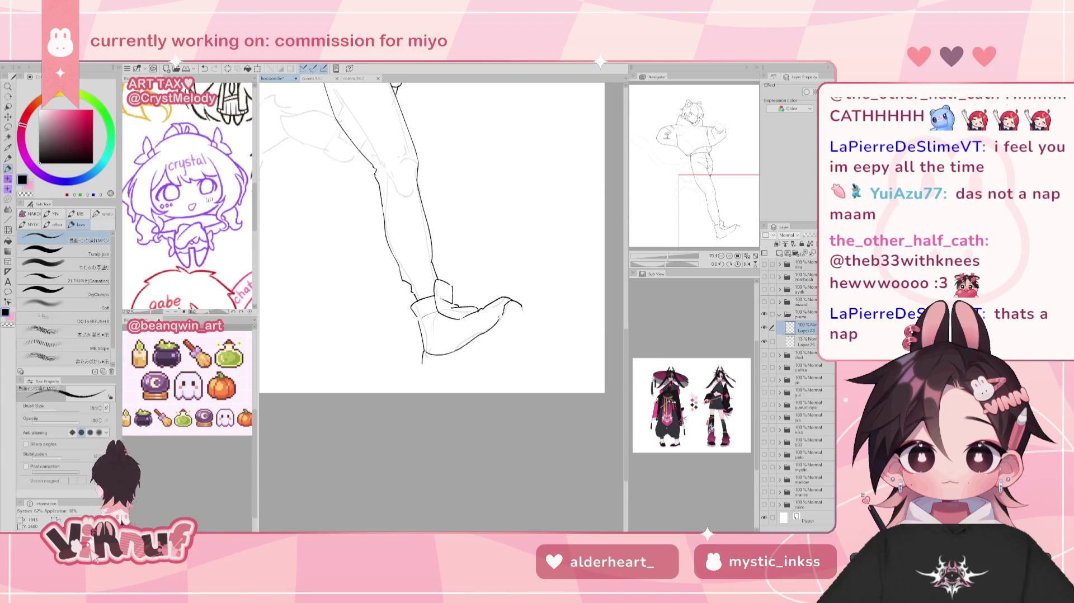
key("h")
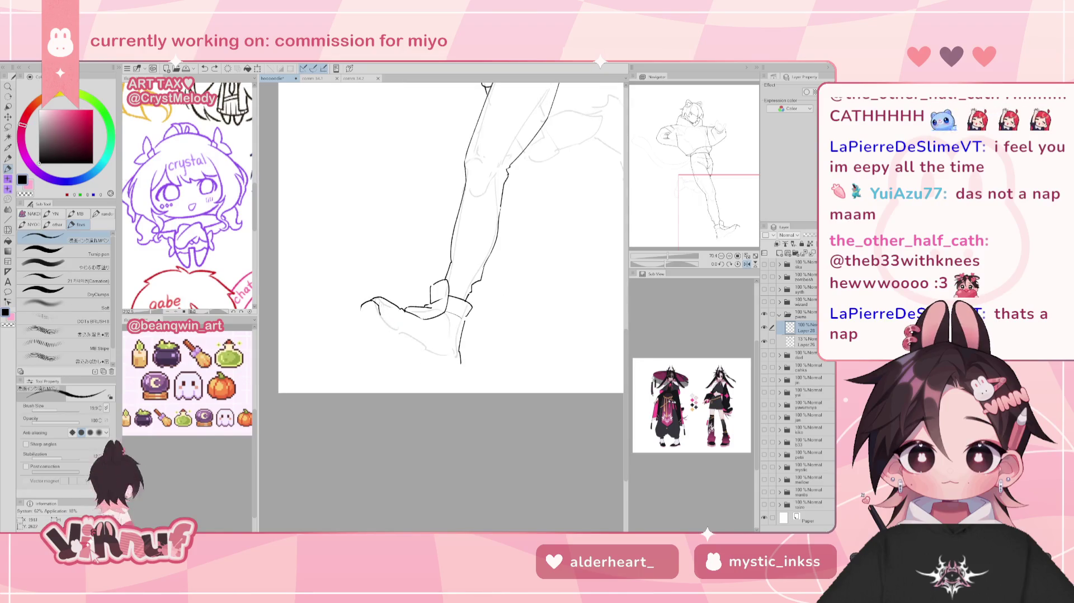
key("e")
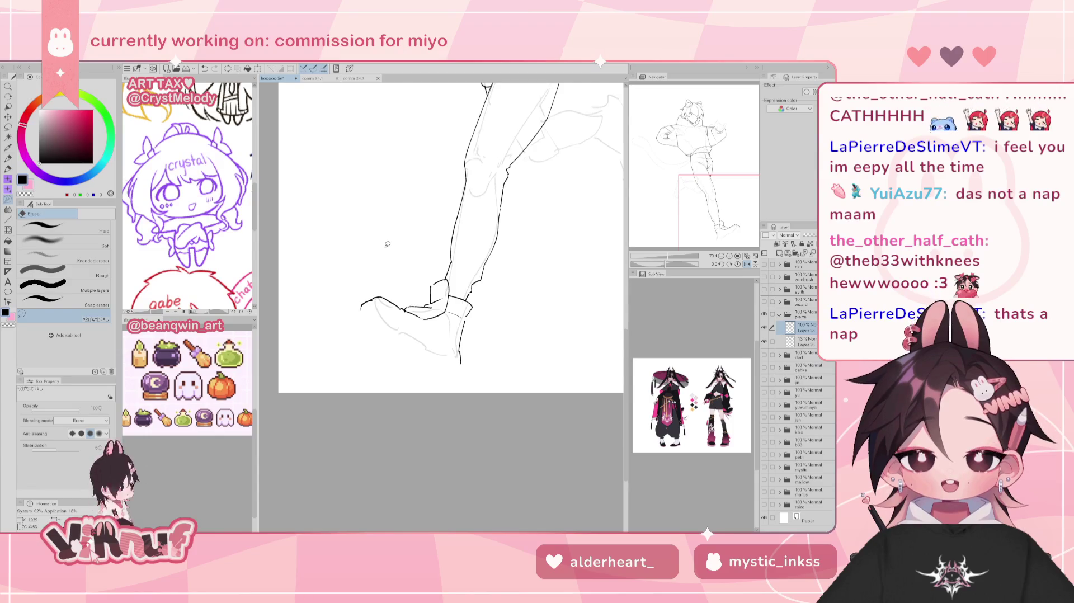
key("h")
key("p")
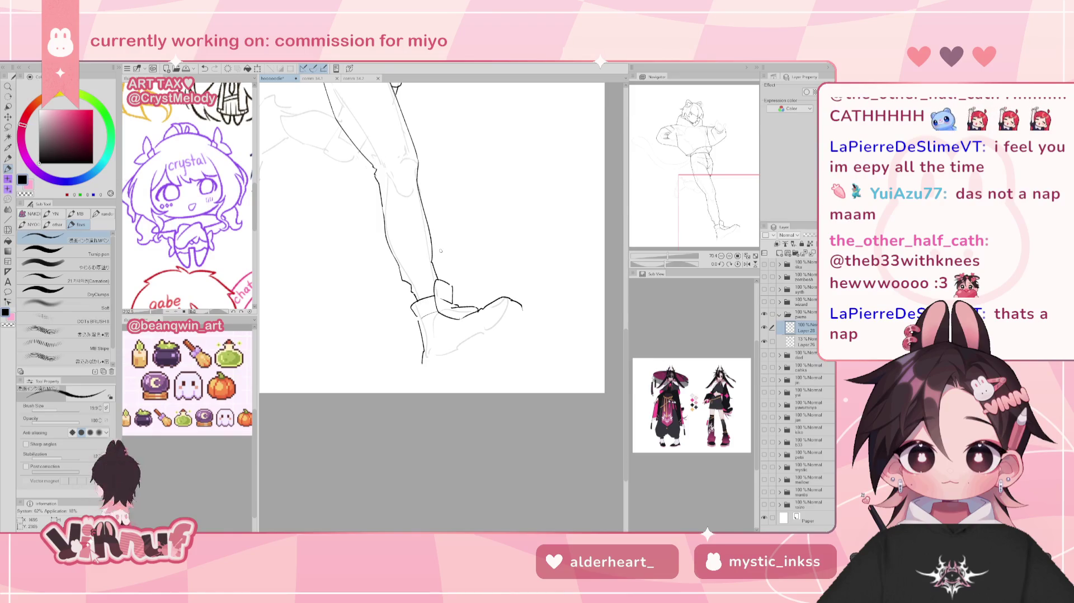
Erase the excess lines at the top of the ankle
key("e")
left_click_drag(435, 274, 447, 279)
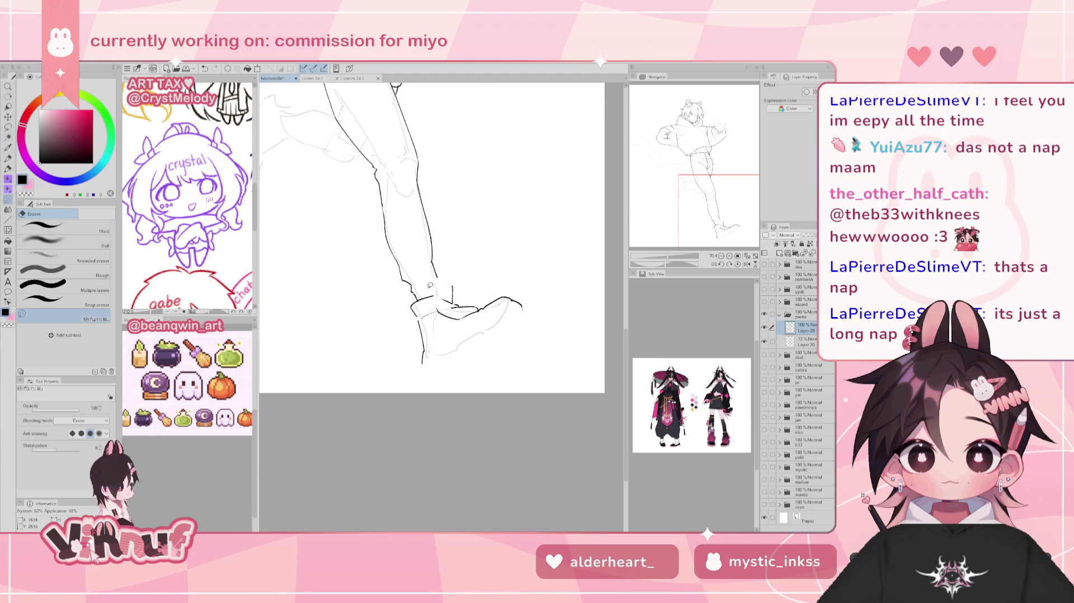
key("h")
key("h")
key("p")
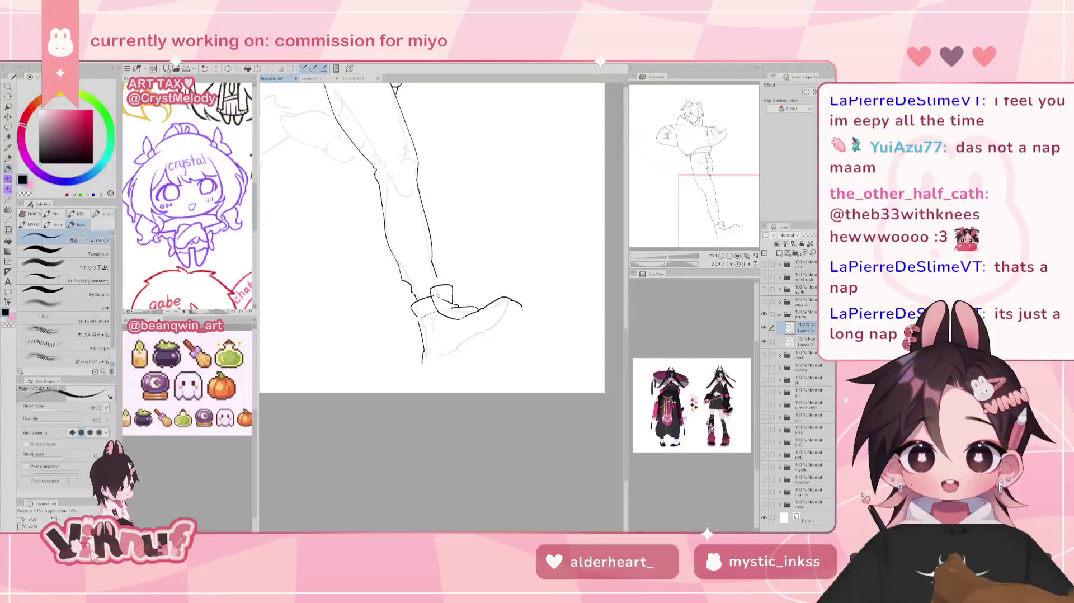
key("e")
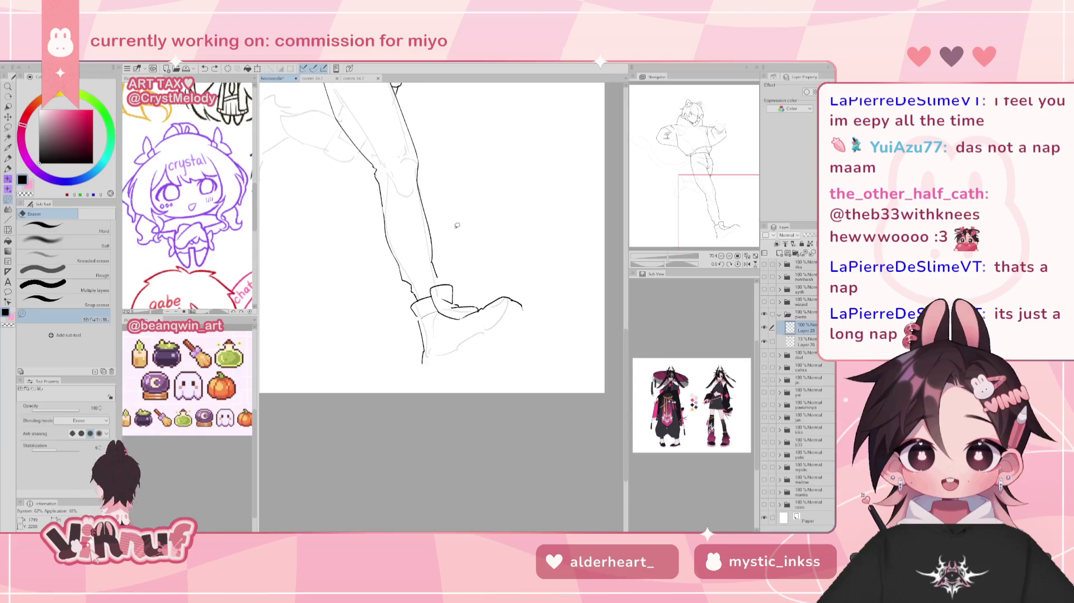
Draw the shoe's underside line in mirrored view, then review the whole figure
key("p")
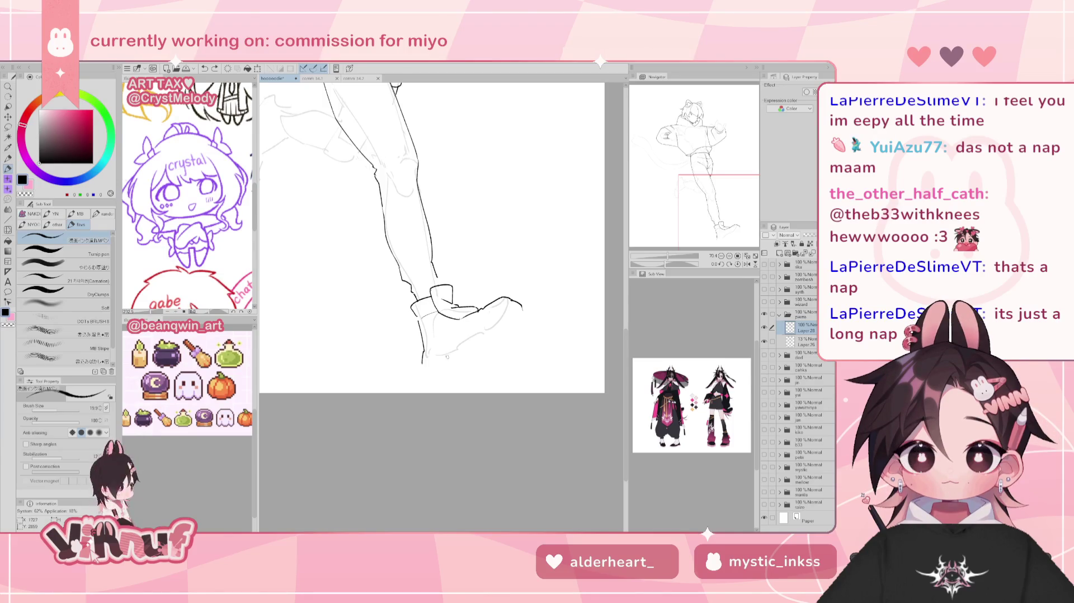
key("h")
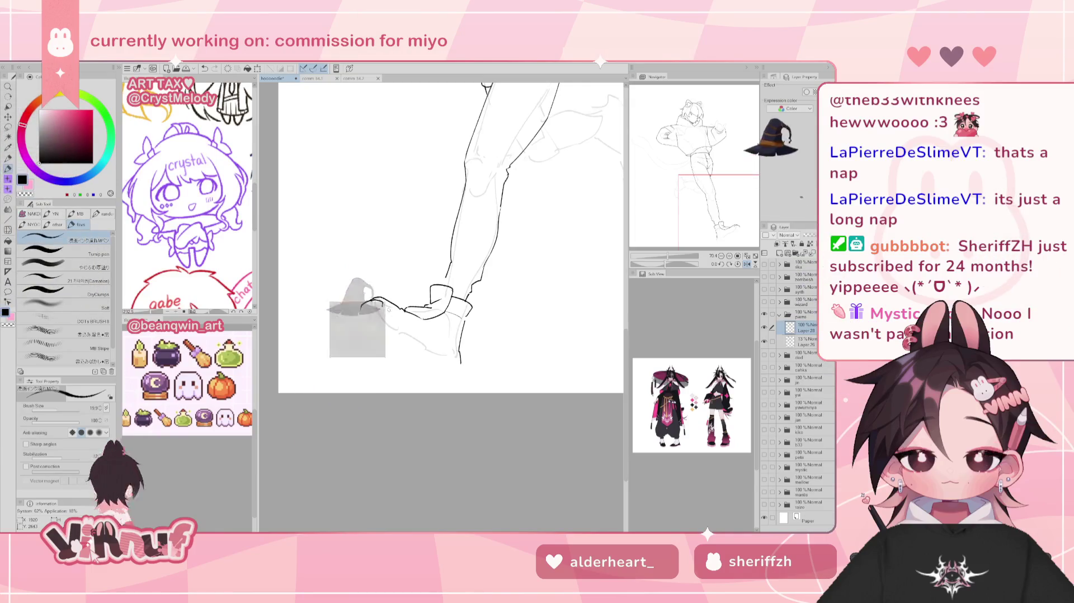
left_click_drag(382, 307, 419, 343)
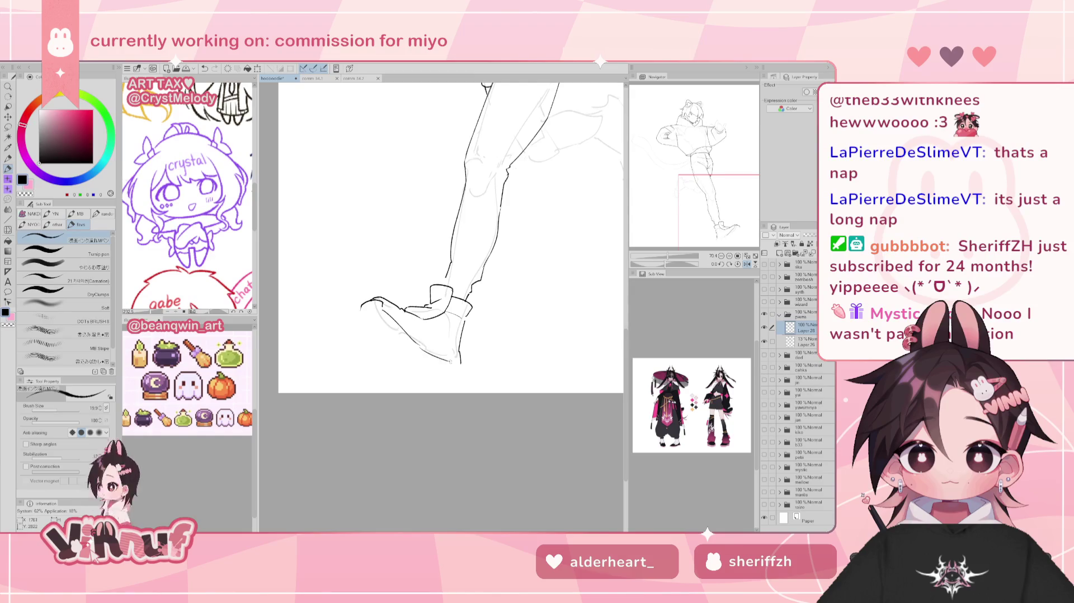
key("h")
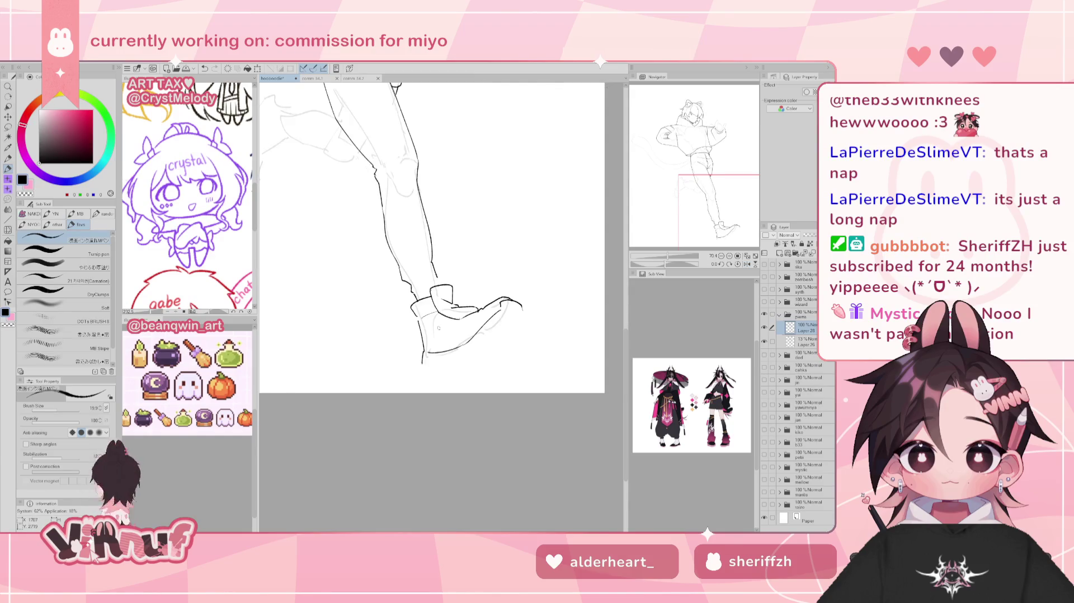
left_click_drag(667, 256, 666, 256)
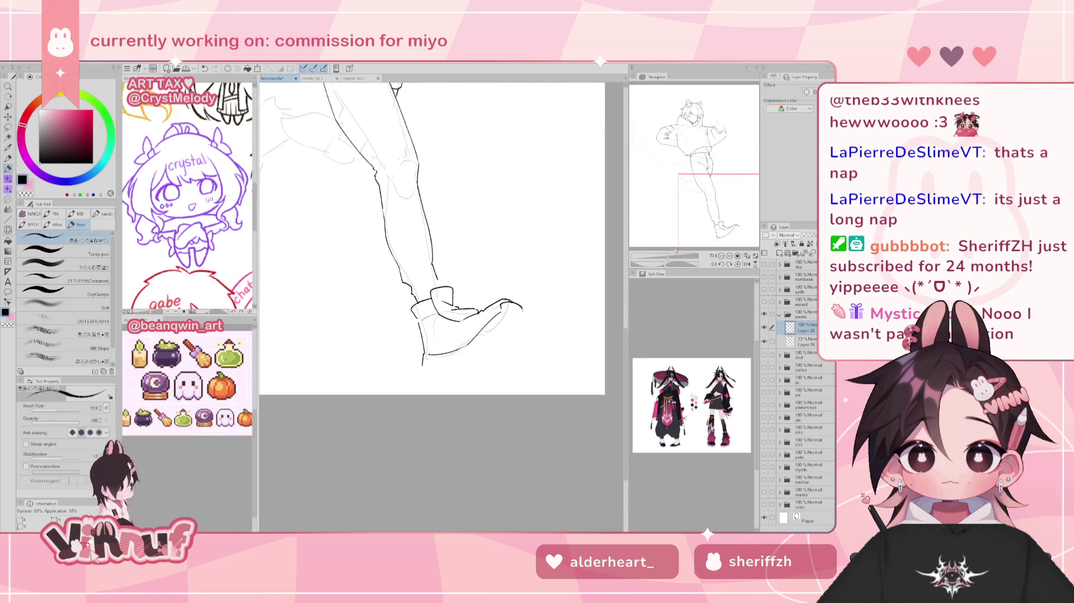
key("e")
key("h")
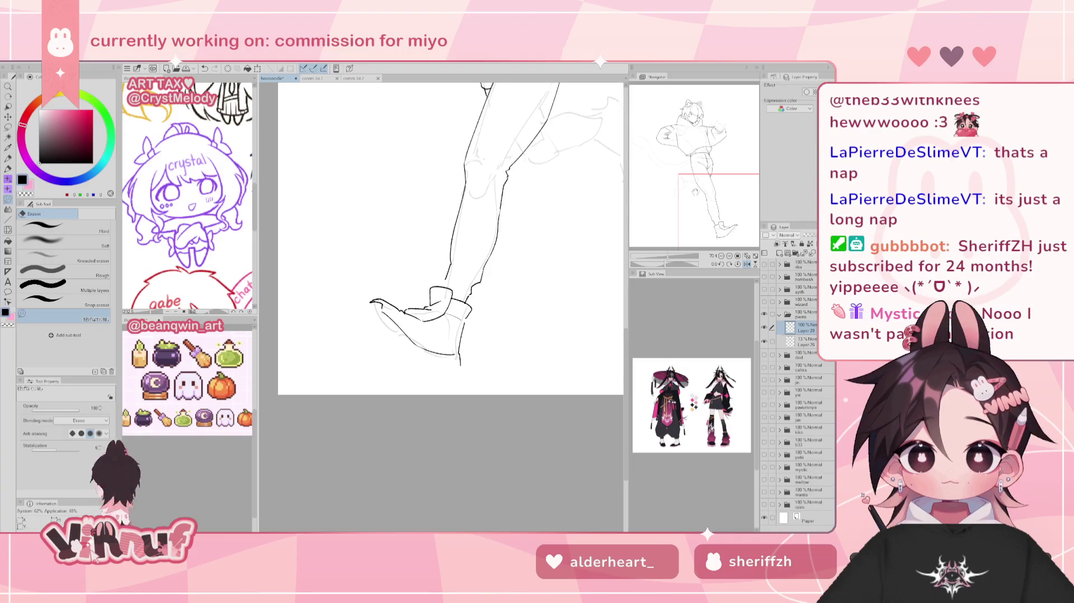
key("p")
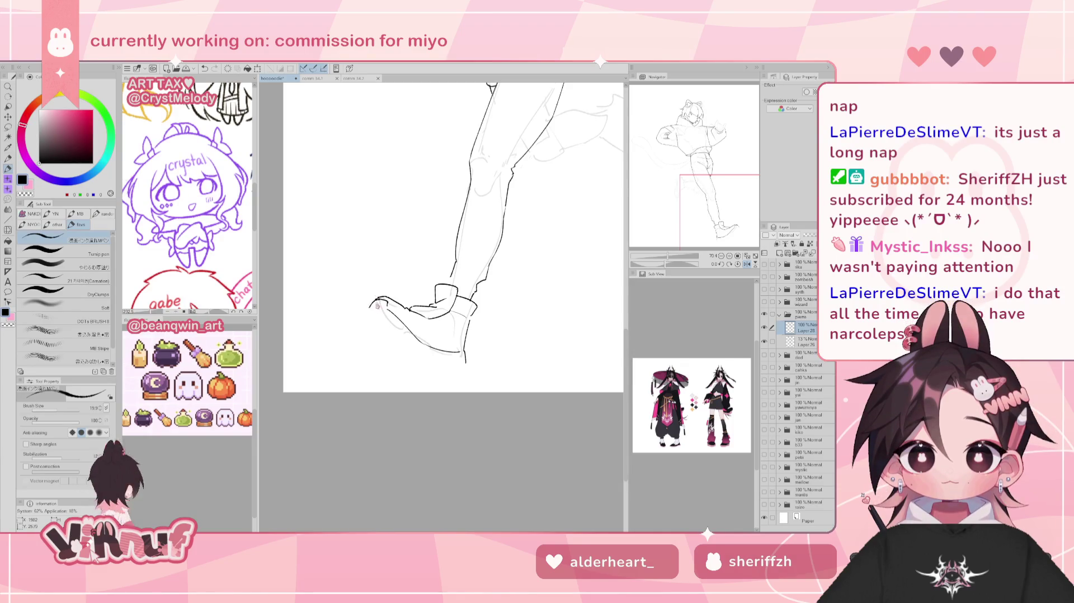
Try extending the toe line and a curve under the shoe, undoing both
left_click_drag(383, 299, 367, 307)
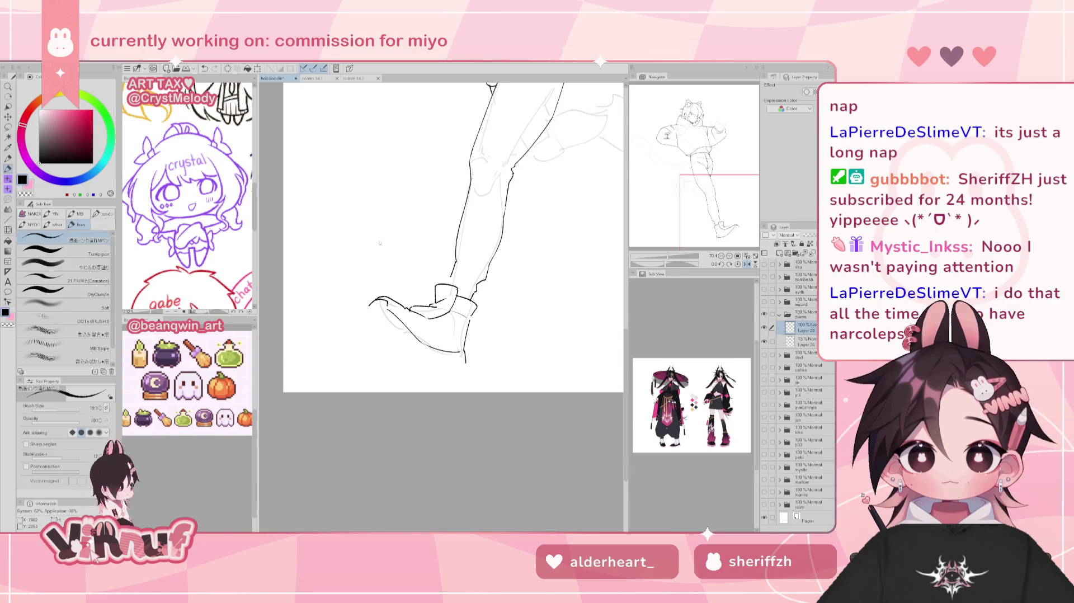
key("ctrl+z")
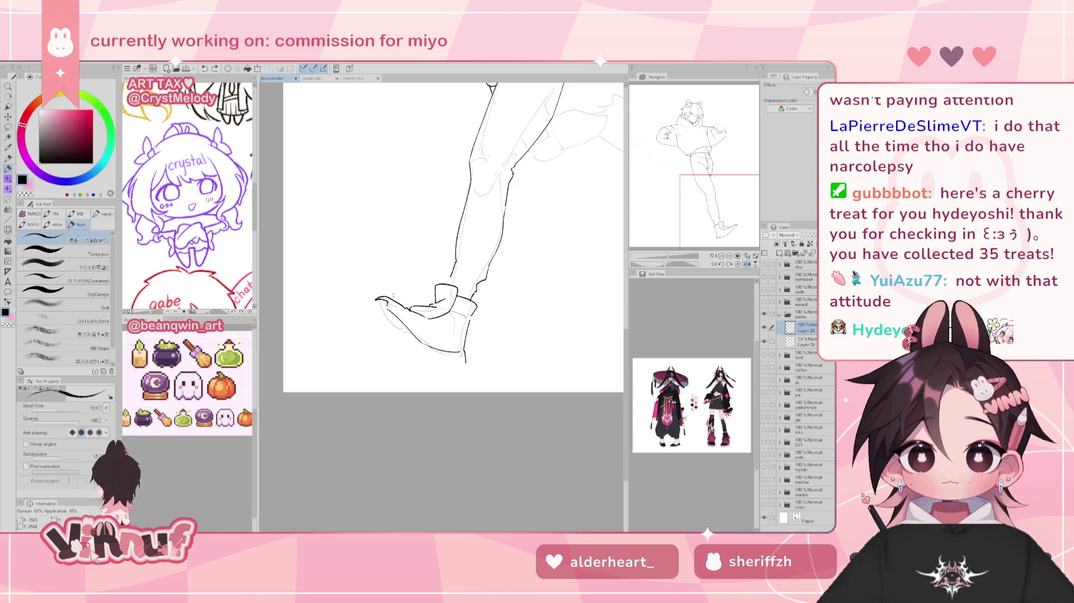
left_click_drag(367, 323, 412, 353)
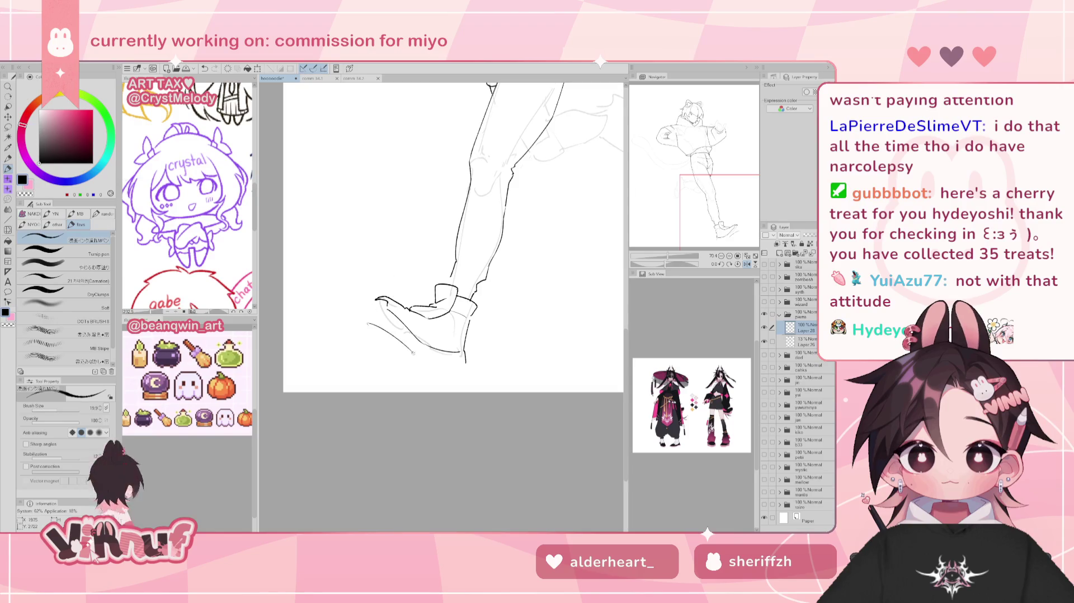
key("ctrl+z")
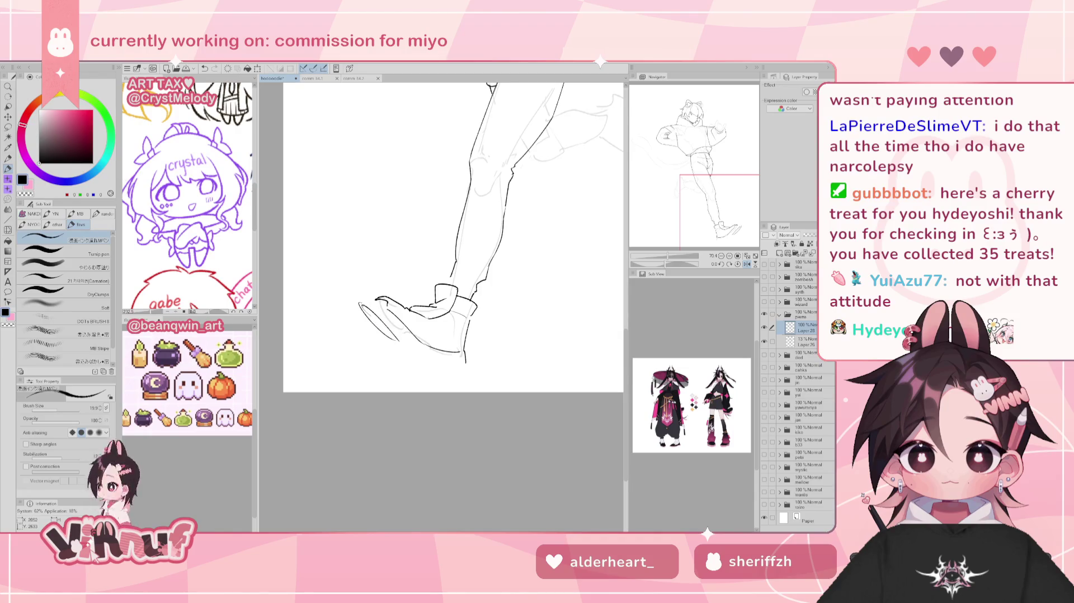
key("ctrl+z")
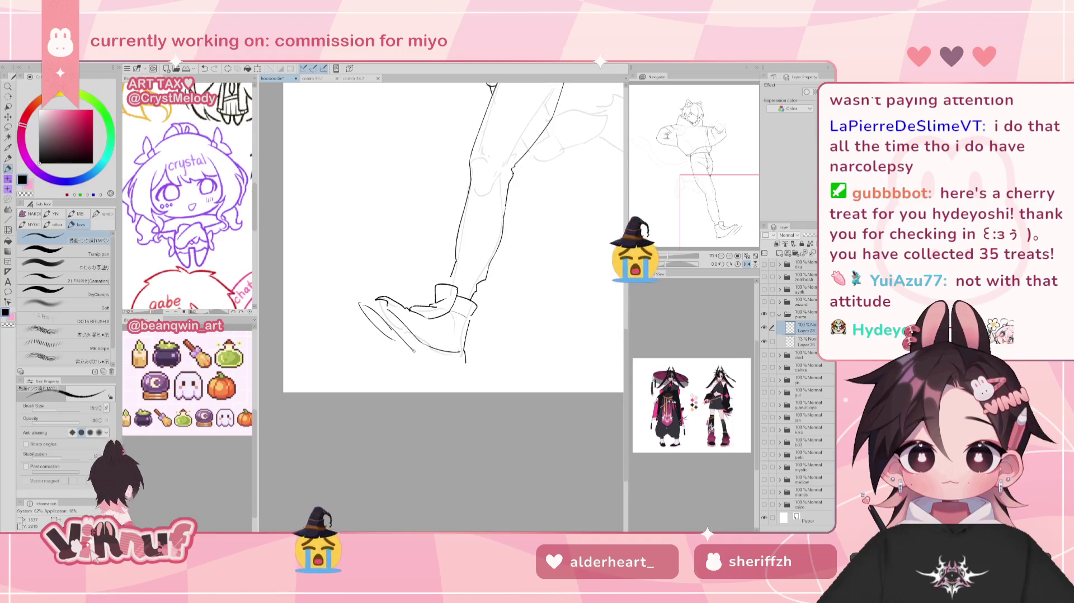
Ink the bottom edge of the shoe sole and check it mirrored
left_click_drag(414, 348, 460, 362)
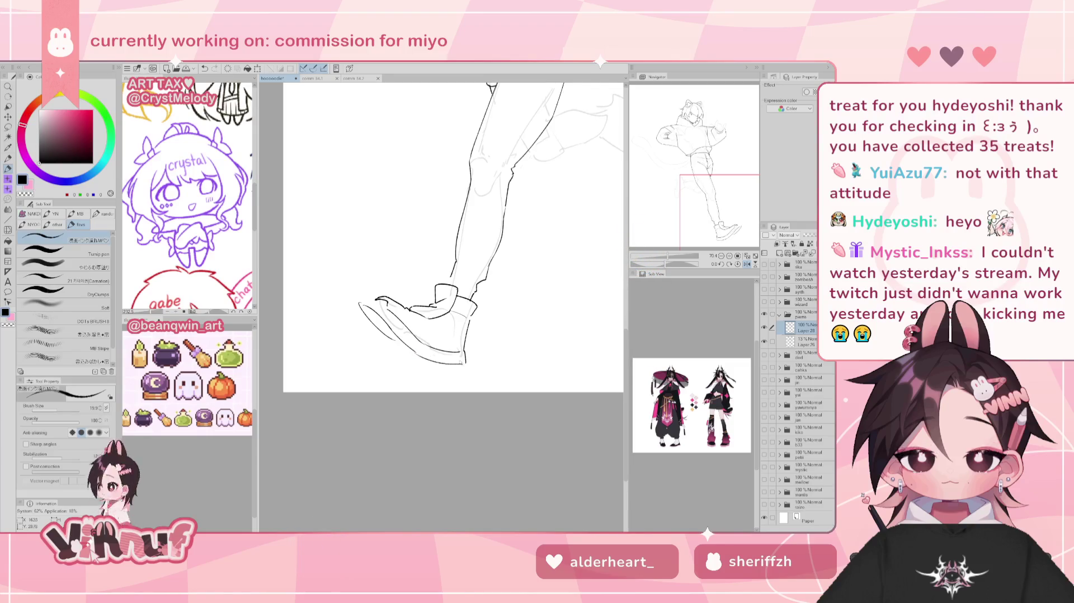
key("h")
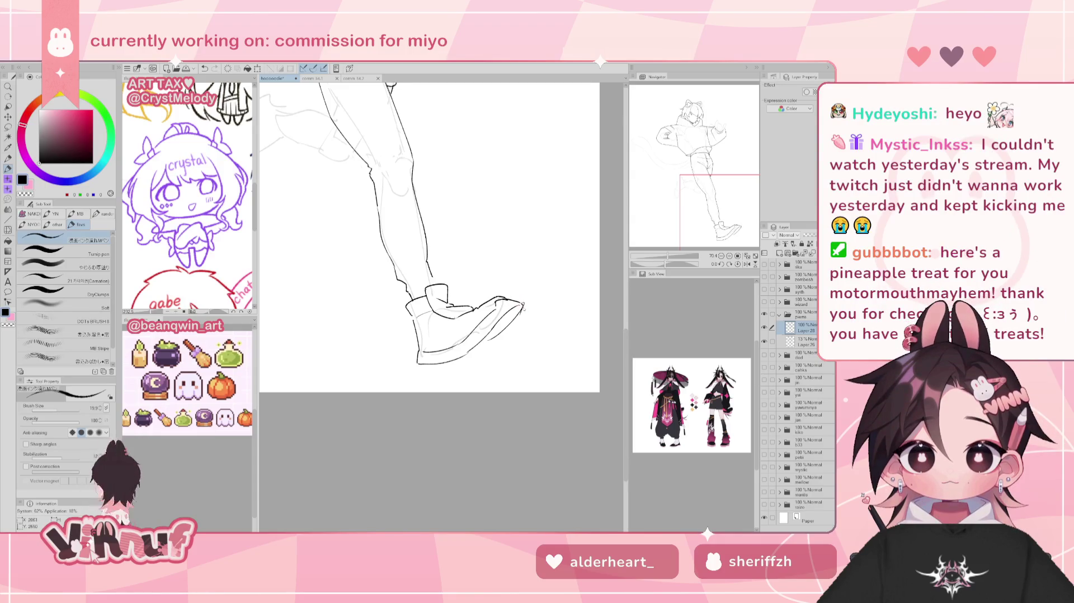
key("e")
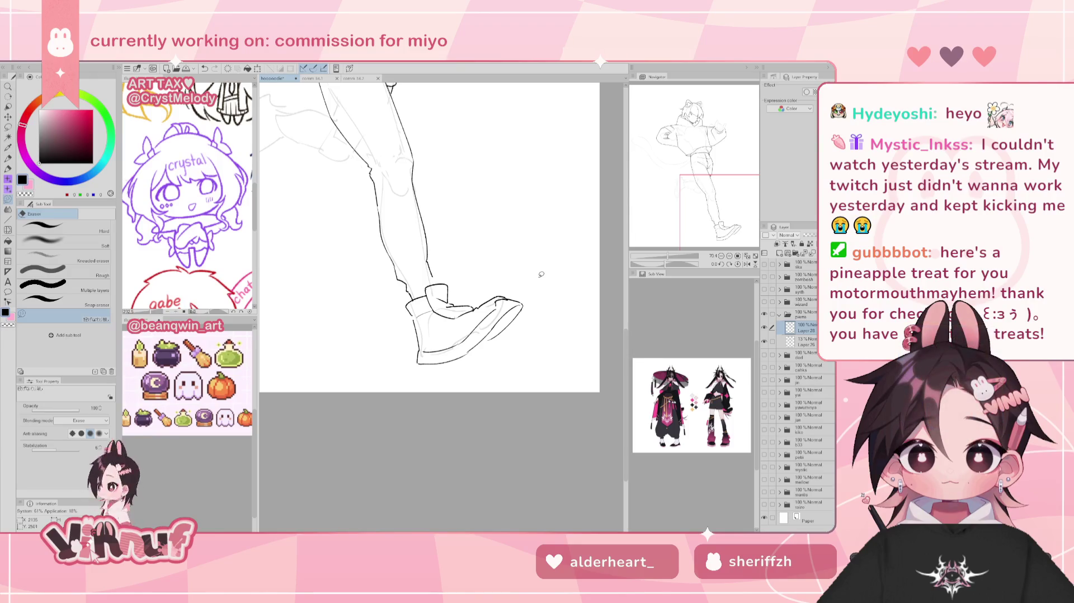
key("h")
key("p")
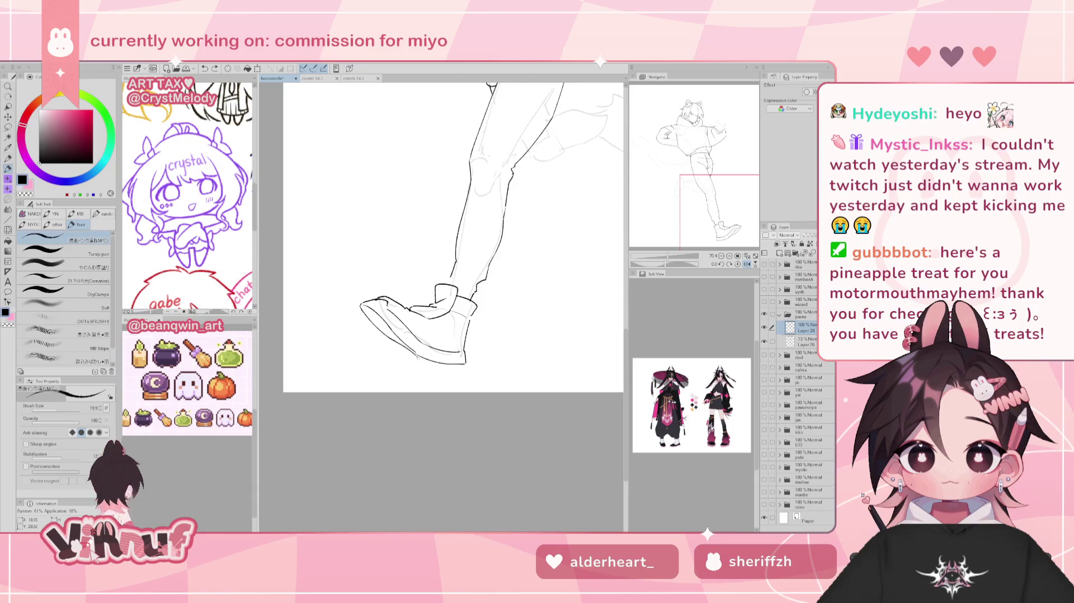
key("h")
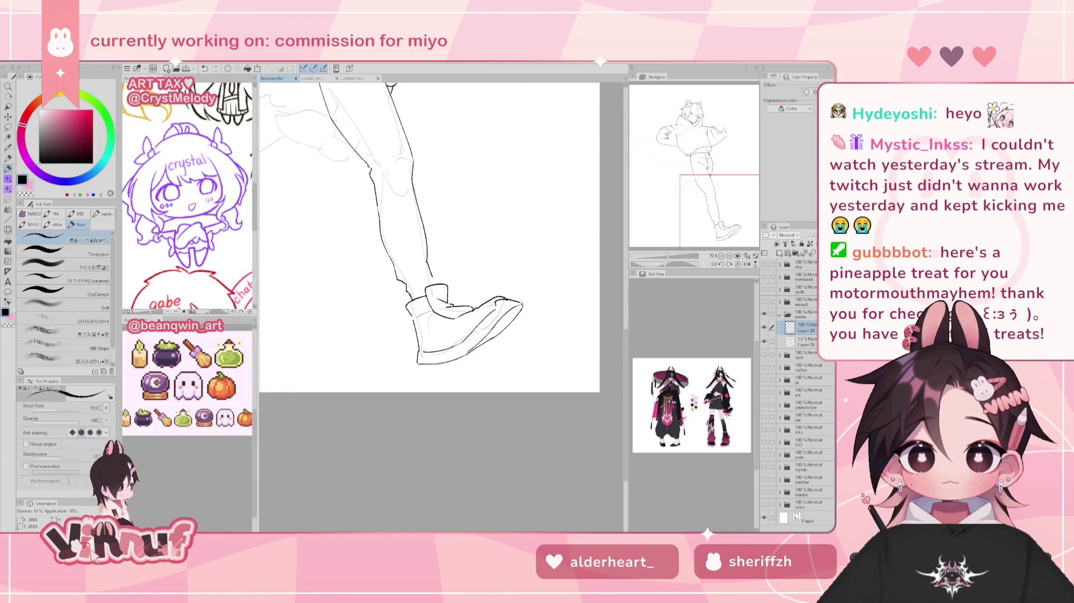
left_click_drag(665, 259, 669, 255)
Erase part of the shoe's toe-tip outline
key("h")
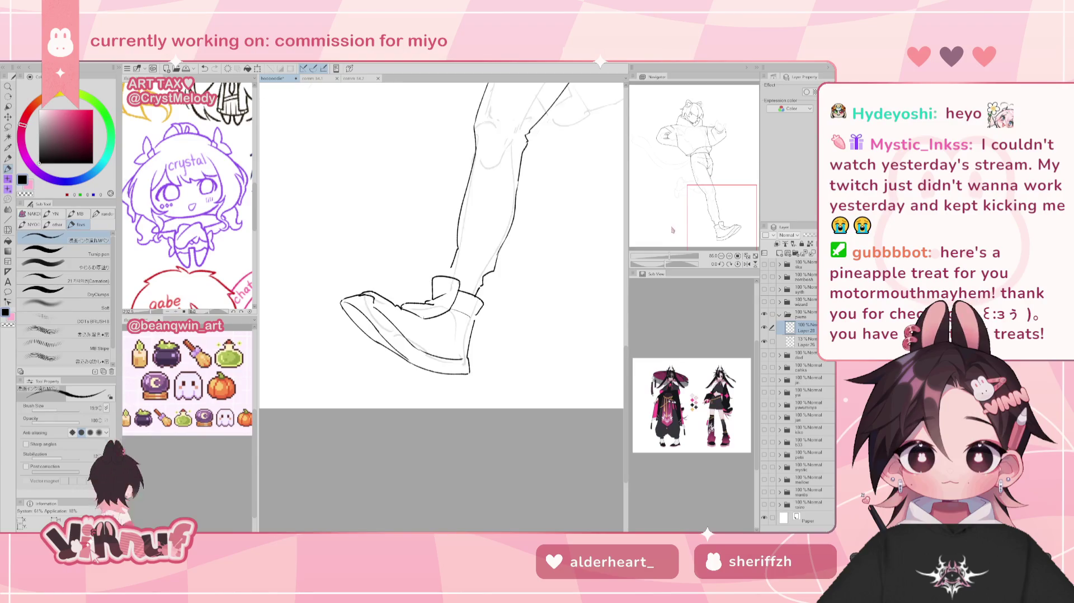
key("h")
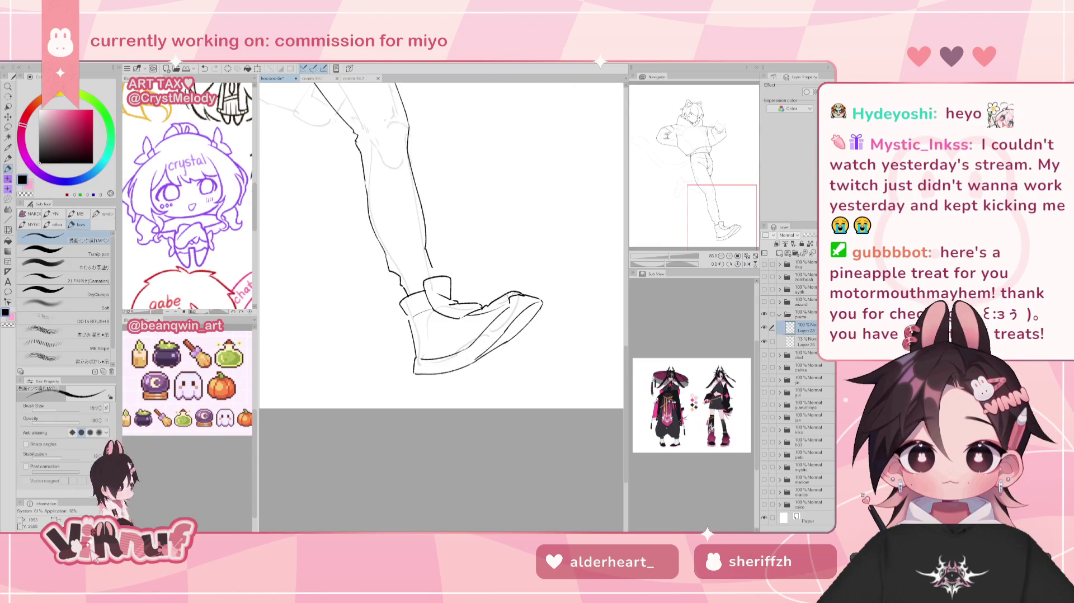
key("e")
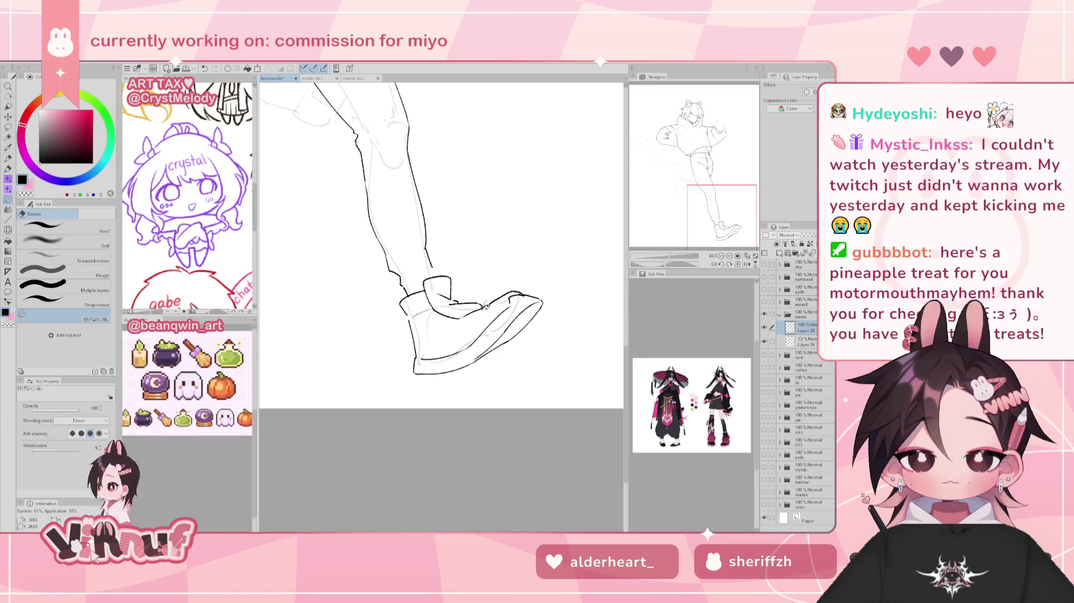
key("p")
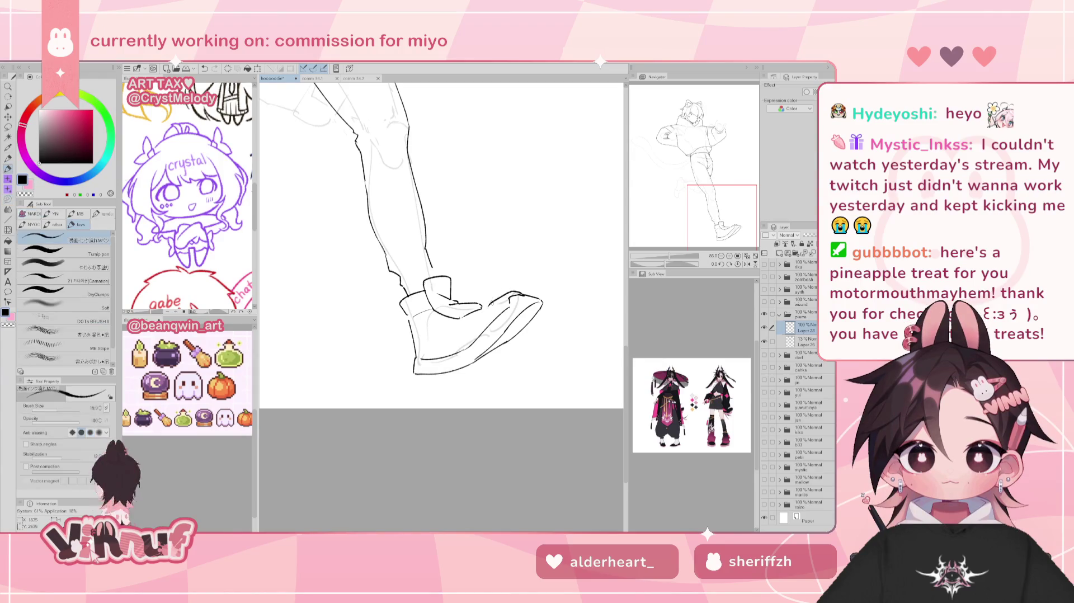
key("e")
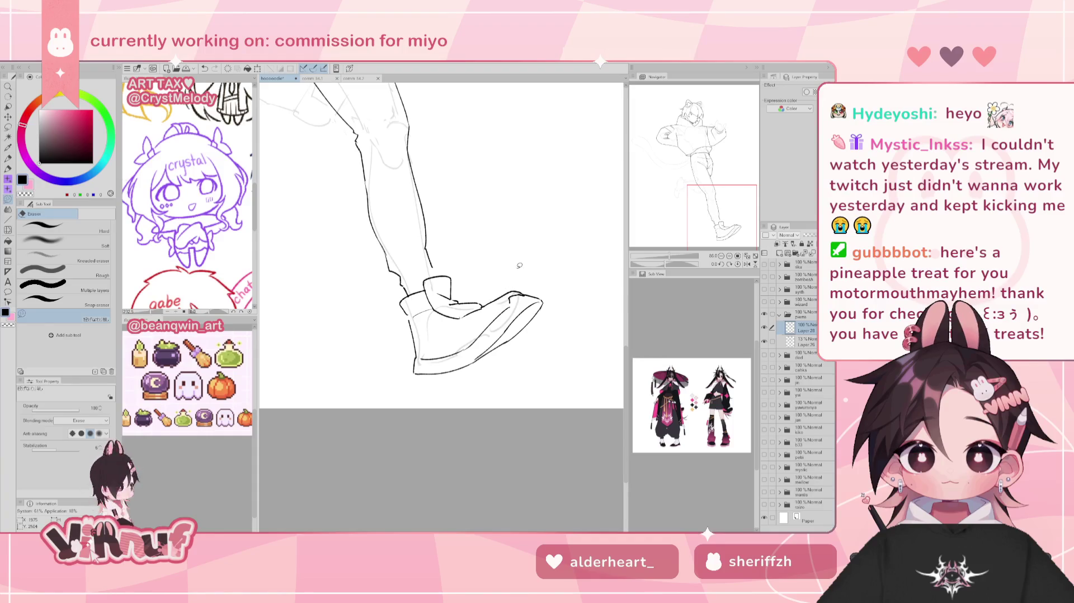
key("p")
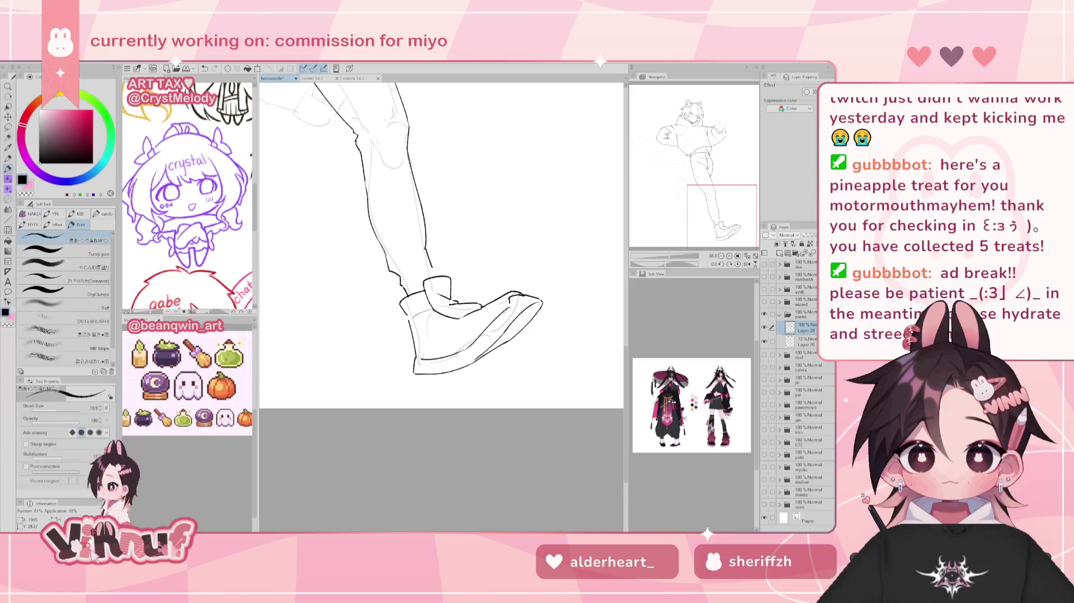
key("e")
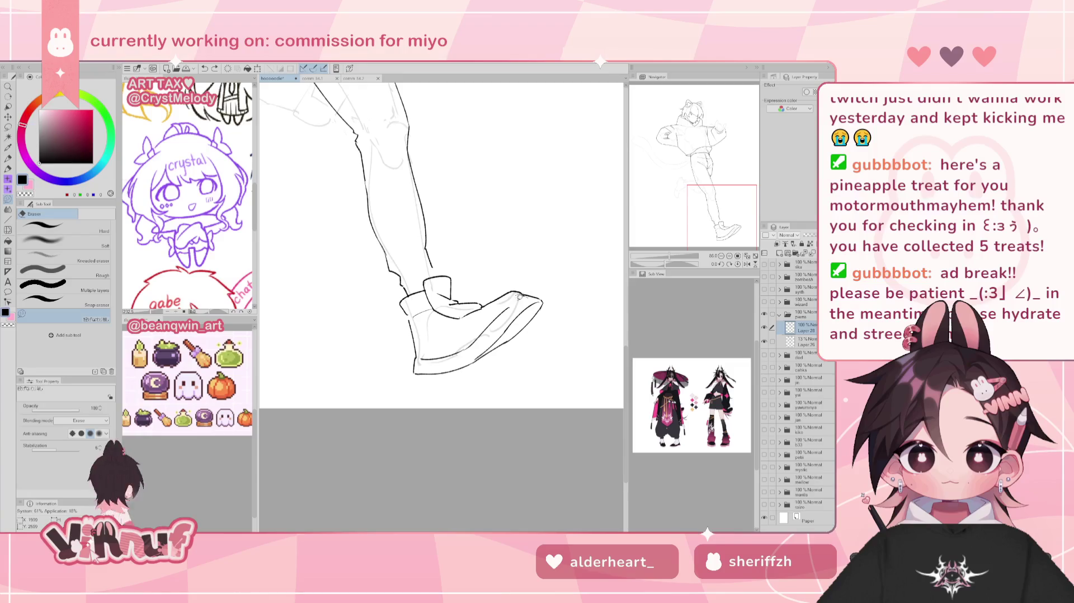
left_click_drag(541, 288, 536, 311)
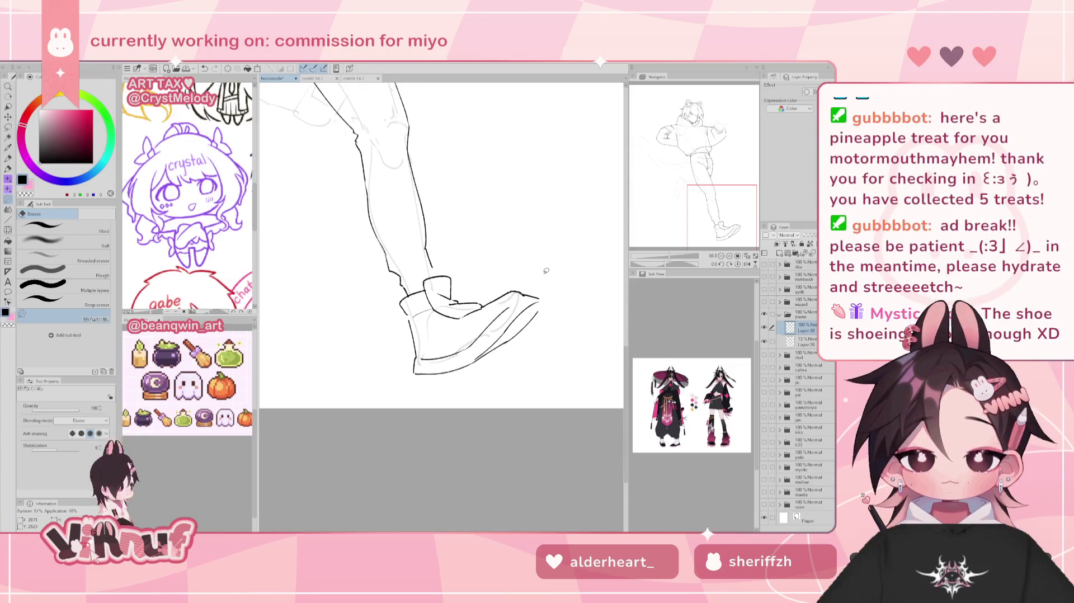
Keep the redone toe-tip lines and undo the stray stroke beside the shoe
key("p")
key("ctrl+z")
key("ctrl+y")
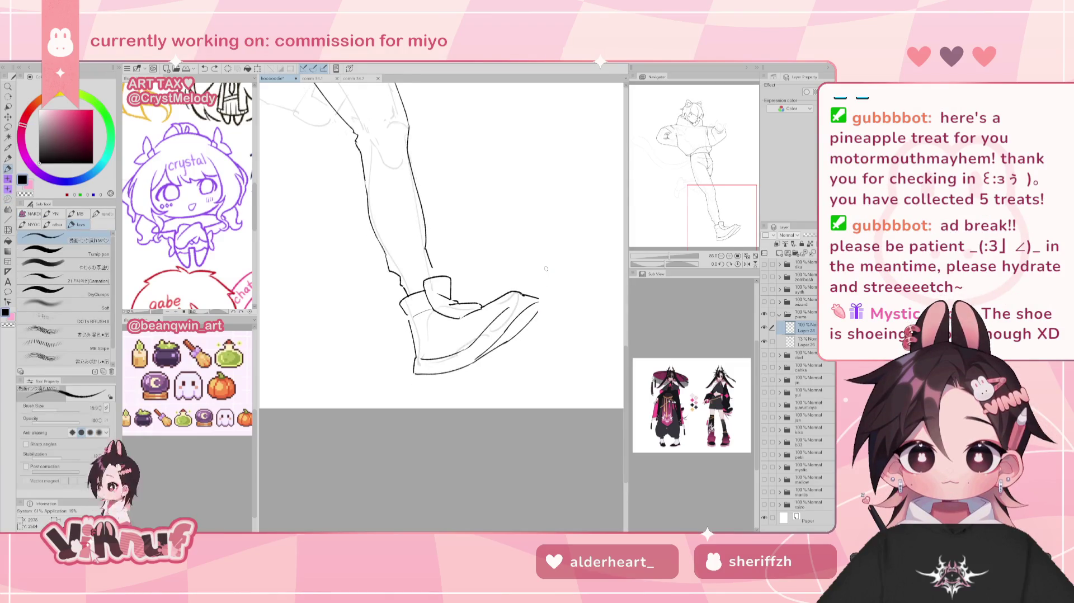
key("h")
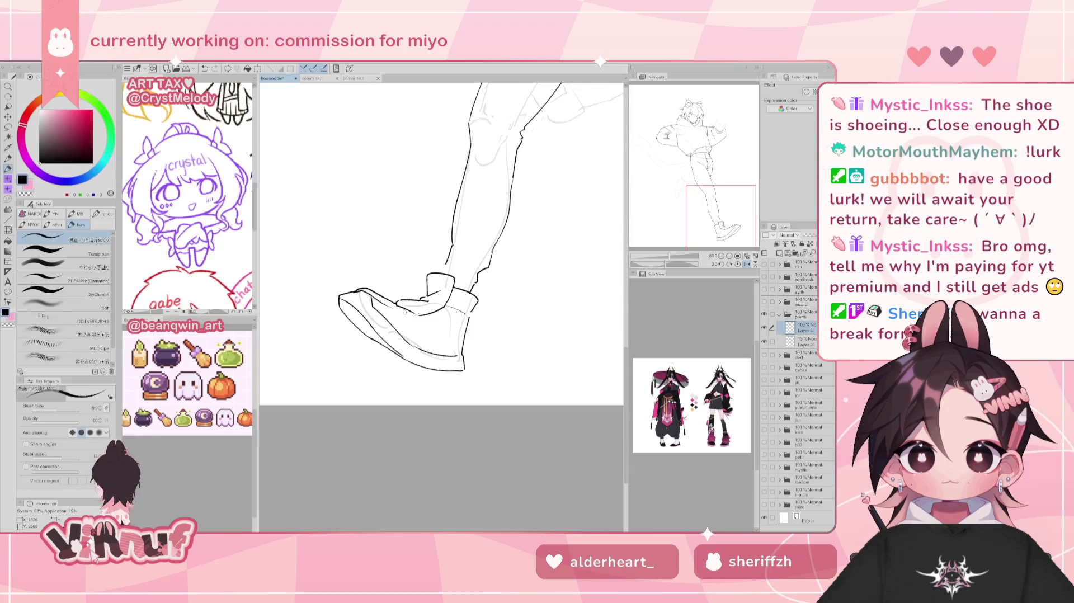
key("ctrl+z")
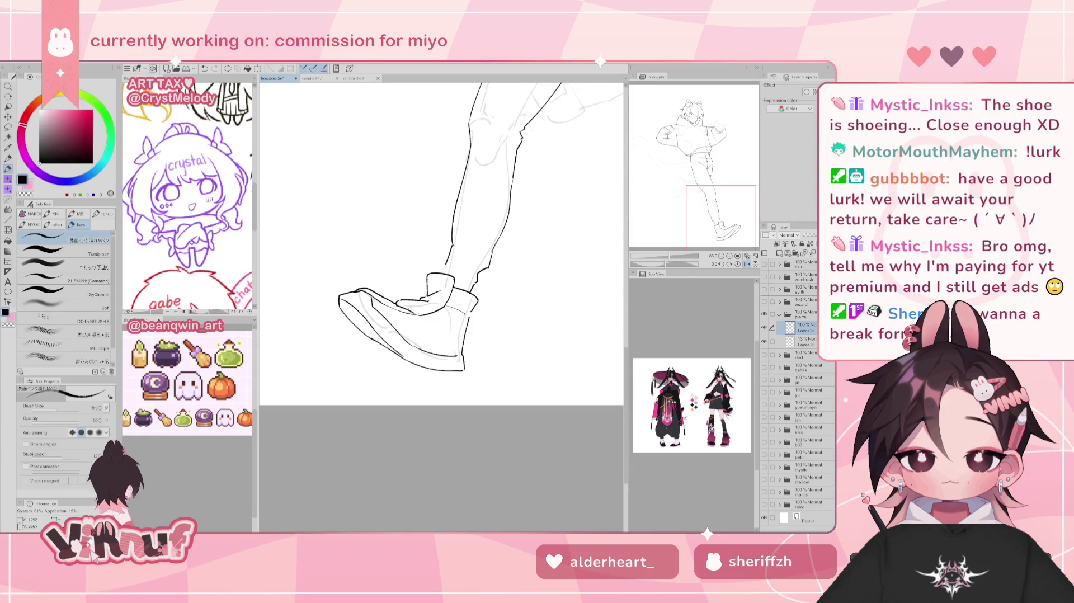
key("h")
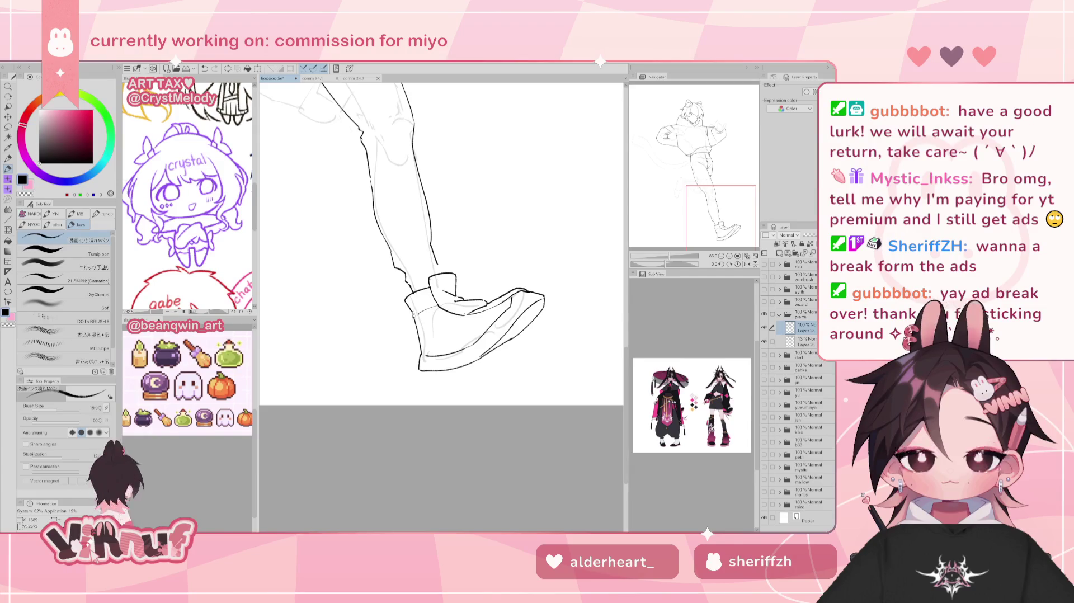
key("e")
key("p")
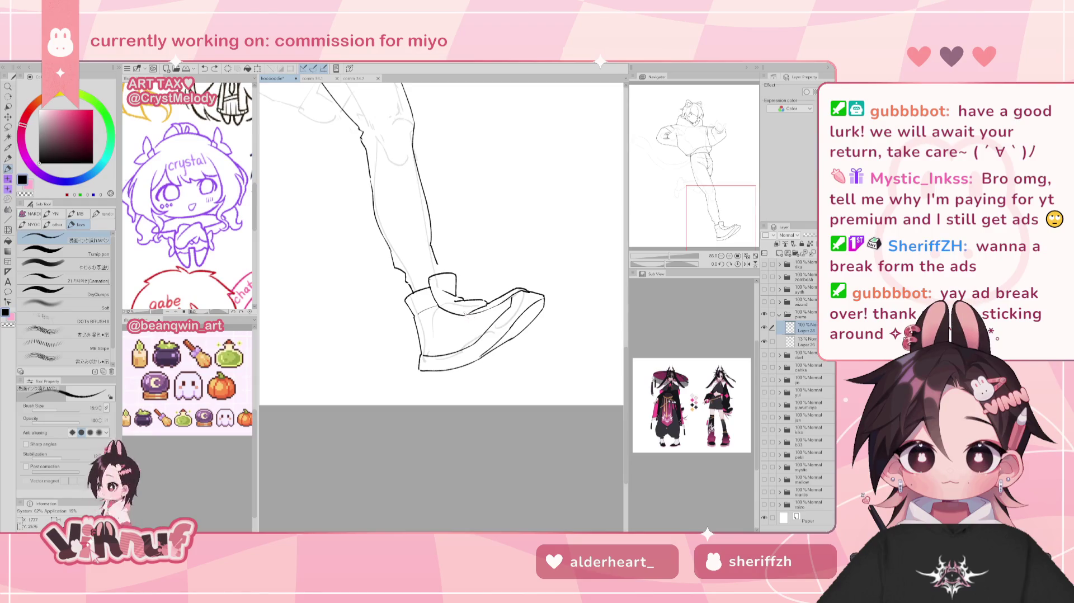
key("e")
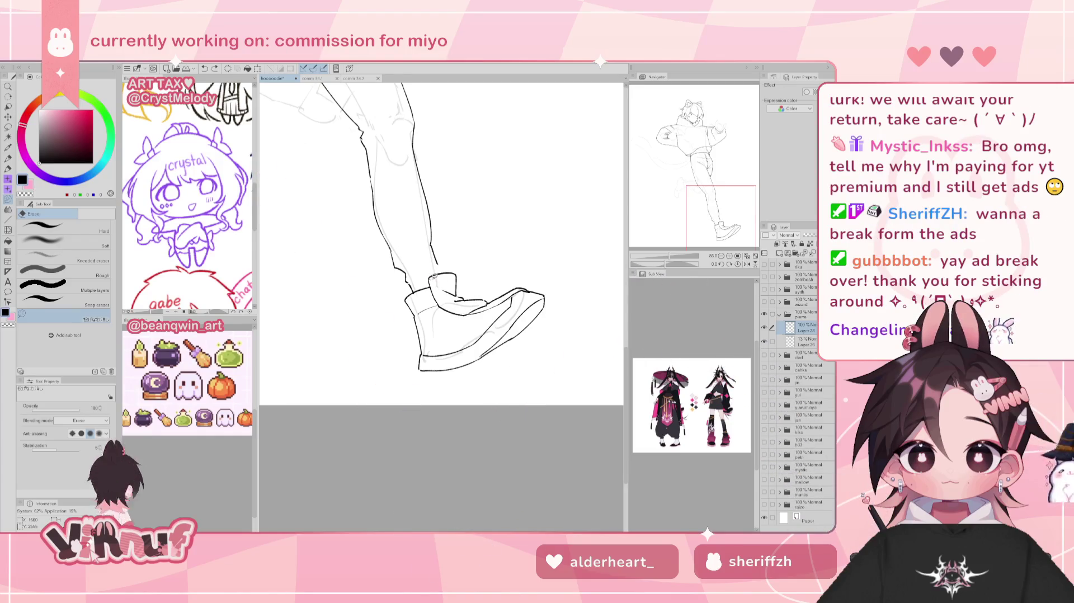
key("p")
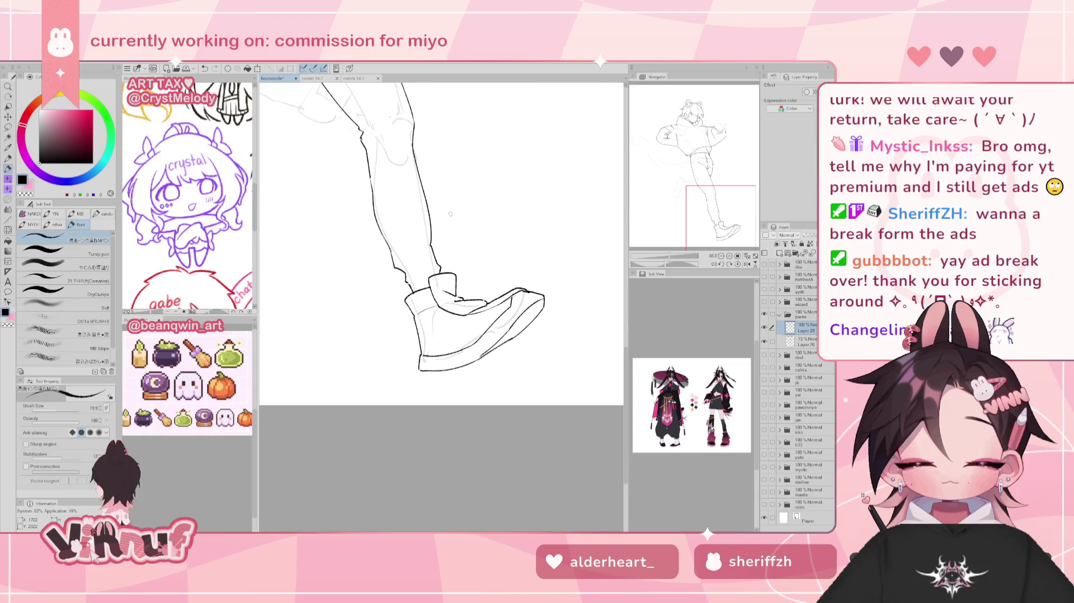
Zoom out to review the whole running figure
scroll(683, 190, "down", 2)
scroll(684, 190, "down", 3)
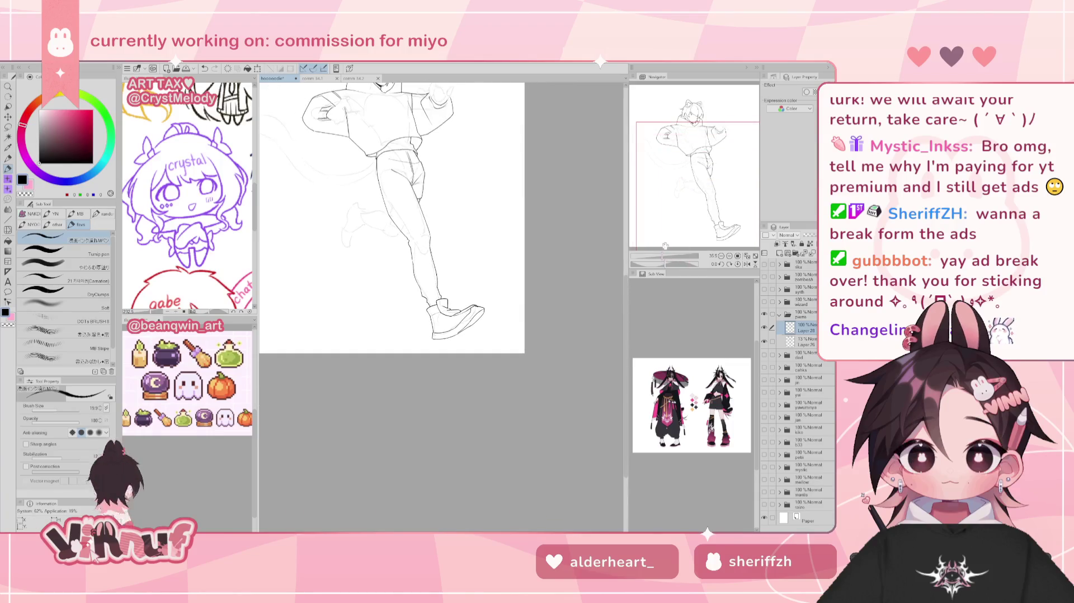
scroll(684, 190, "down", 2)
scroll(691, 203, "up", 3)
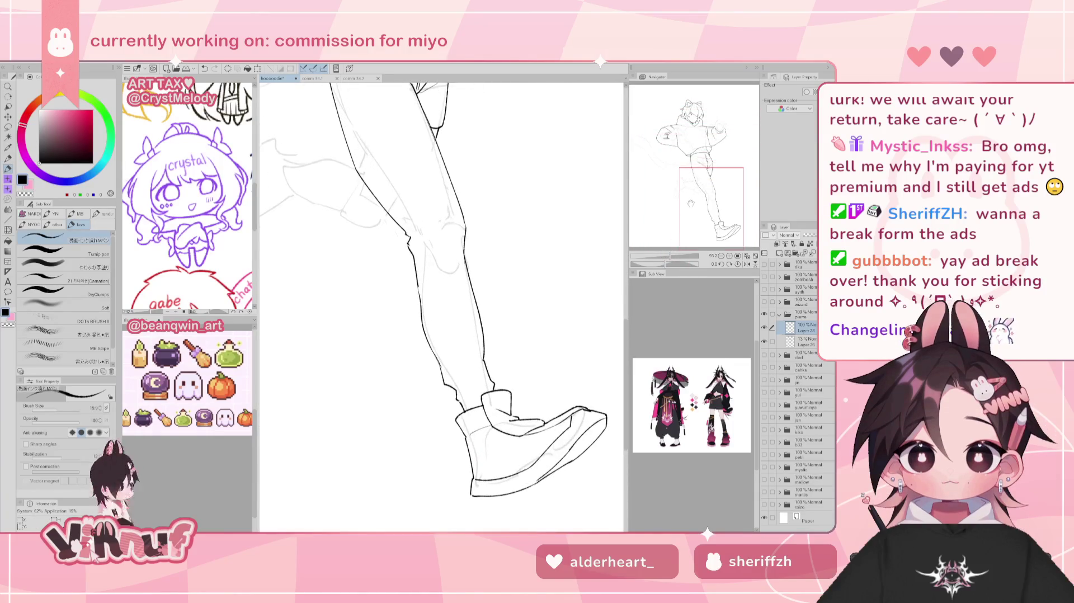
scroll(670, 238, "down", 3)
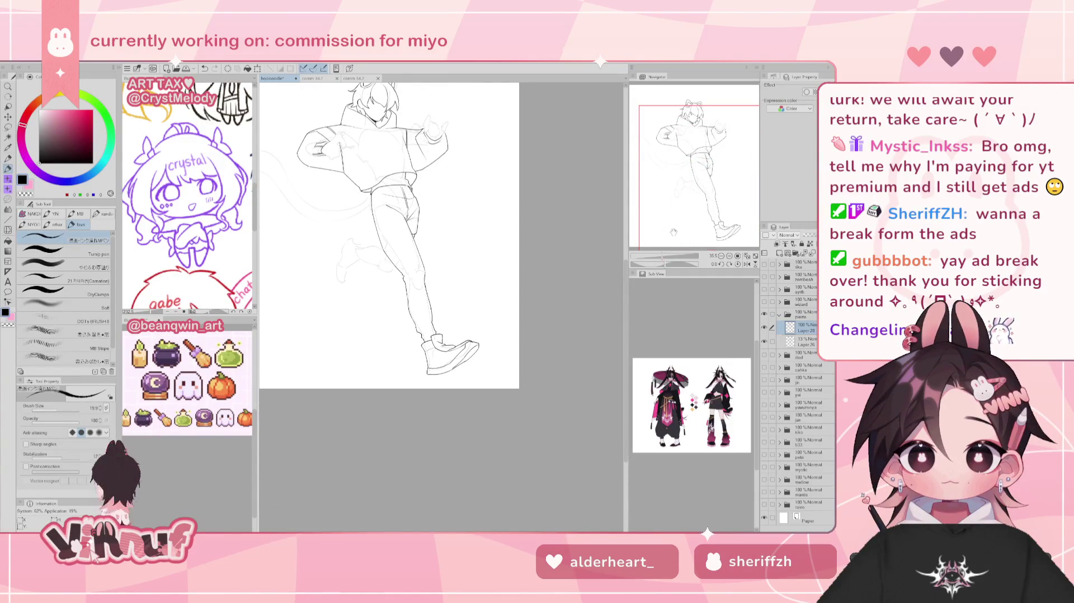
Pick Liquify with an enlarged brush, mirror-check the figure, and zoom back in
key("j")
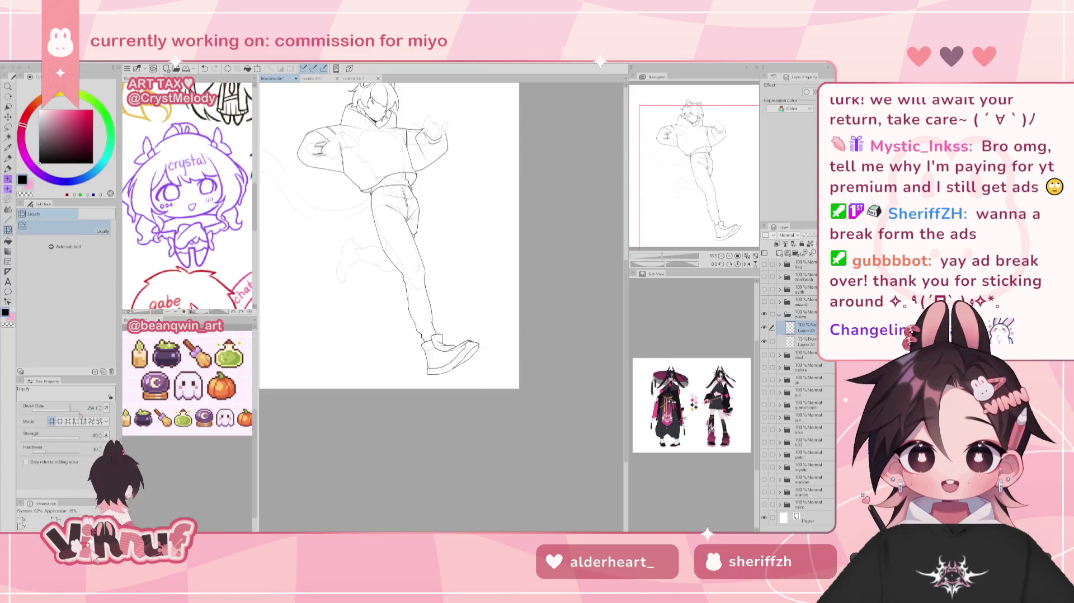
key("bracketright")
key("bracketright")
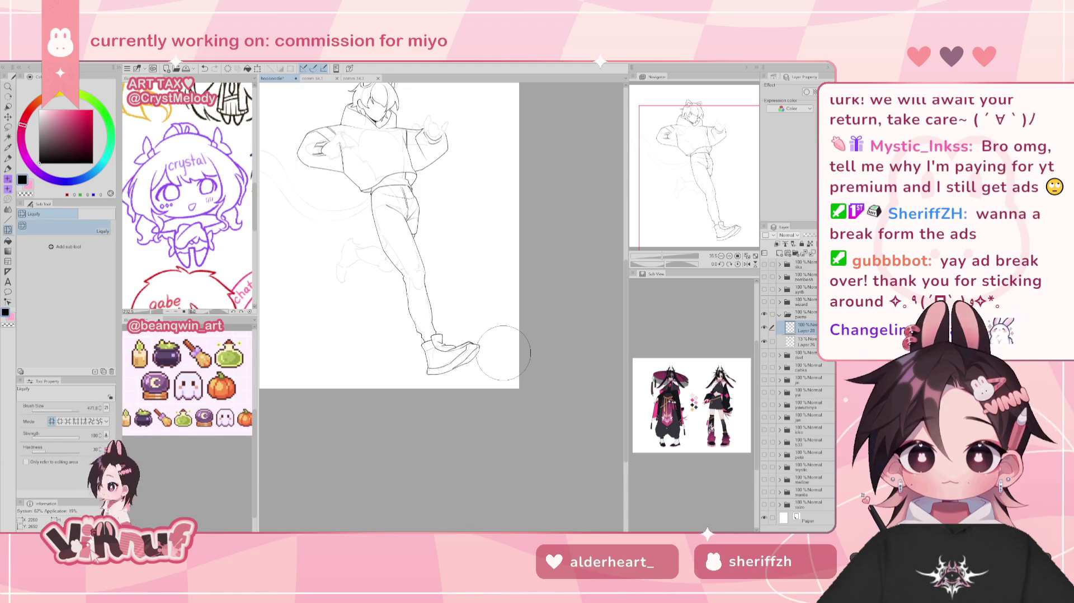
key("h")
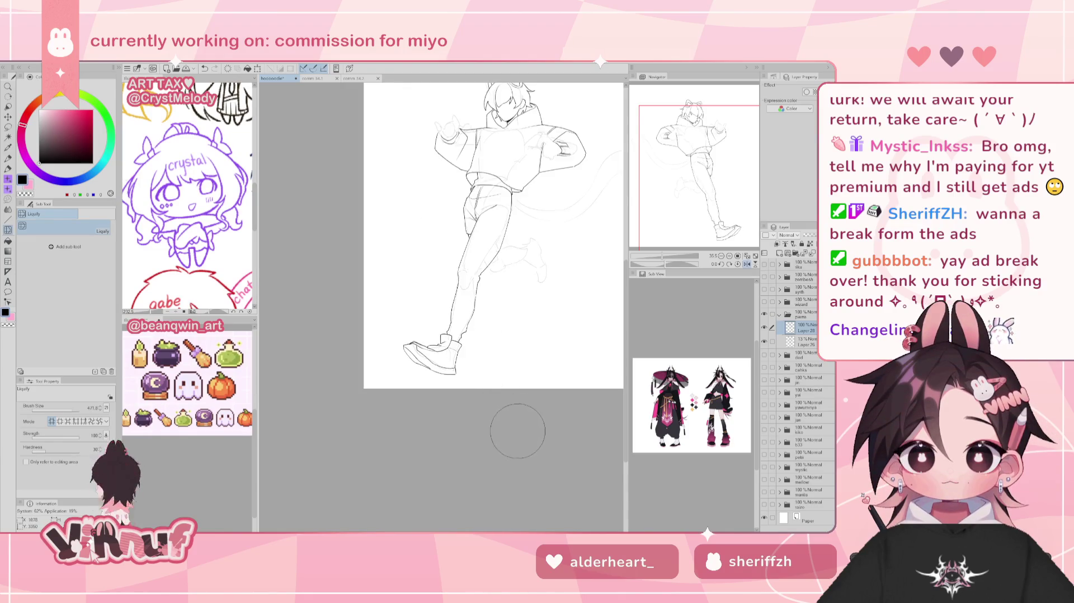
key("h")
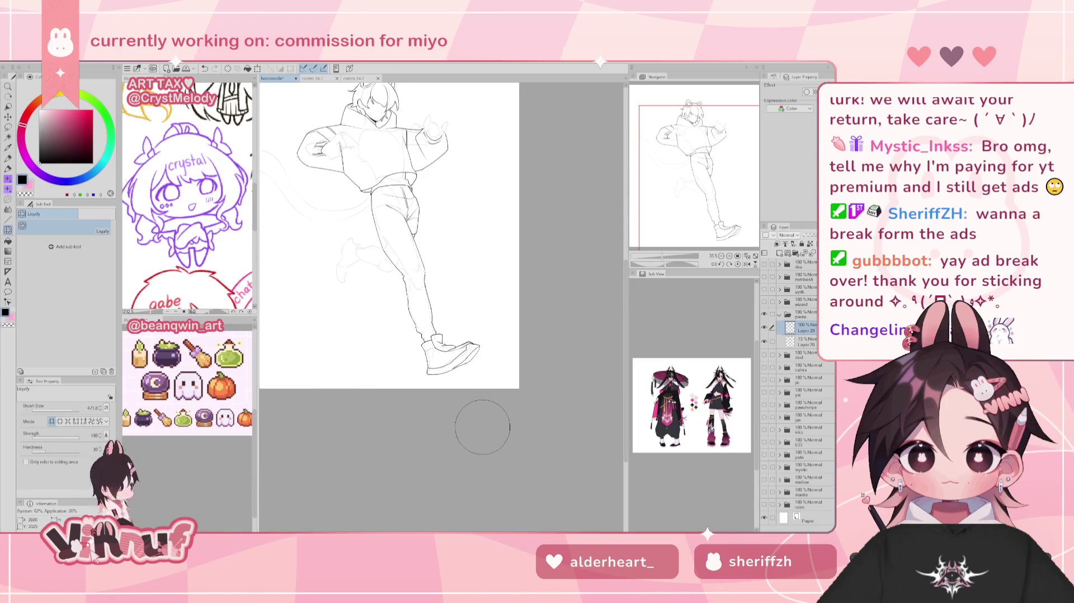
scroll(665, 246, "up", 3)
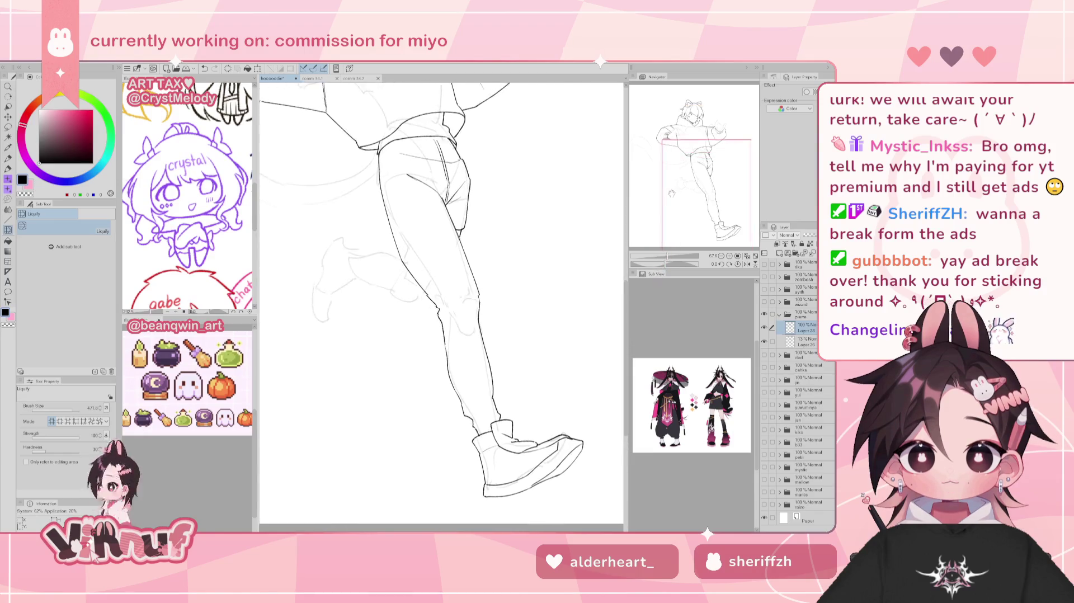
key("p")
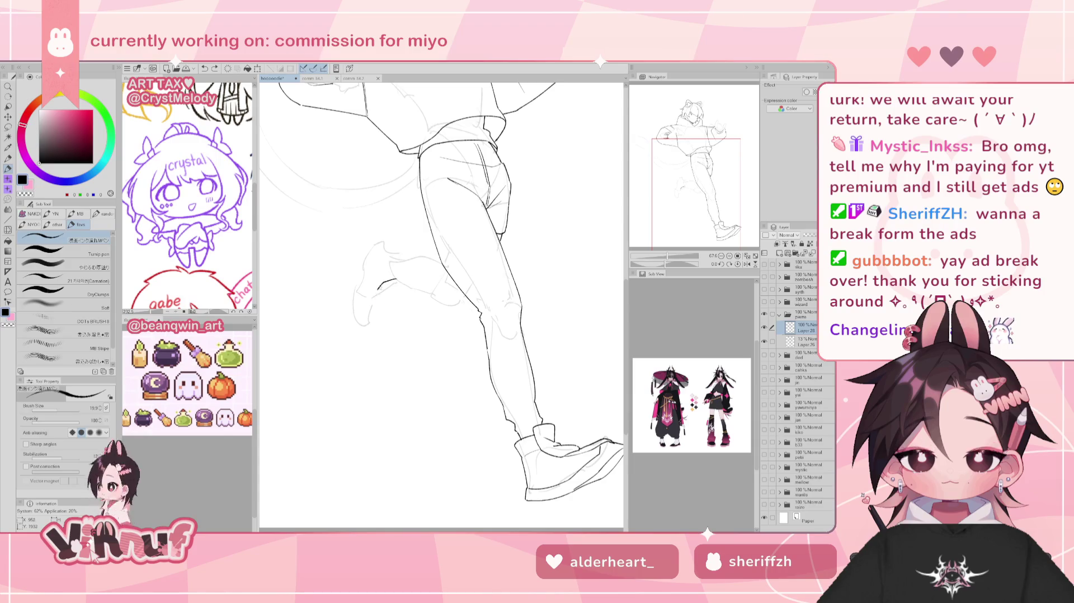
Ink the back shoe's toe outline in three strokes, then mirror the view to check it
left_click_drag(385, 282, 379, 294)
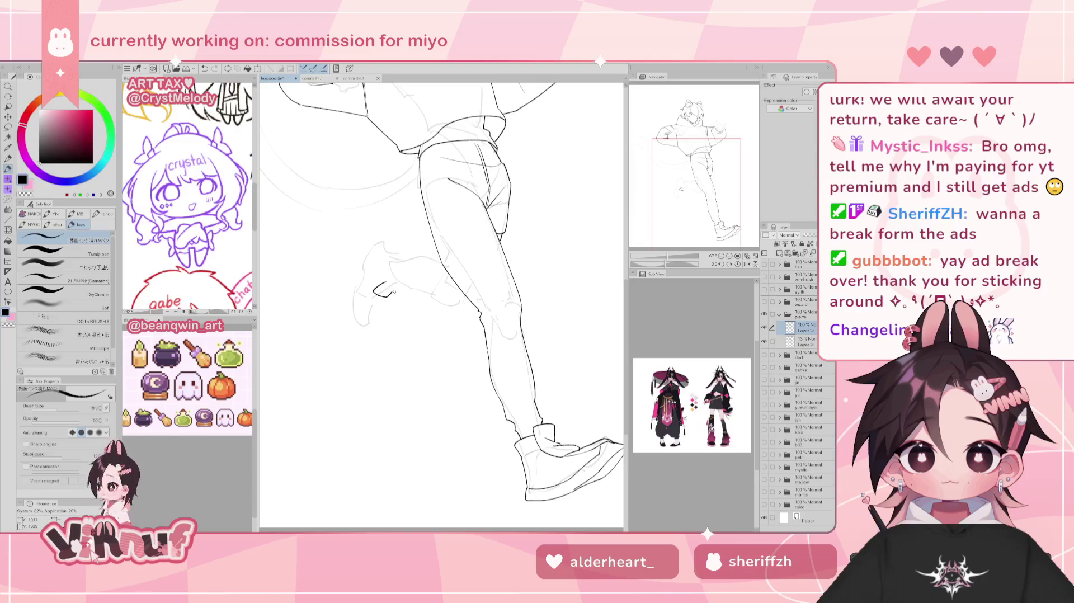
left_click_drag(380, 294, 391, 283)
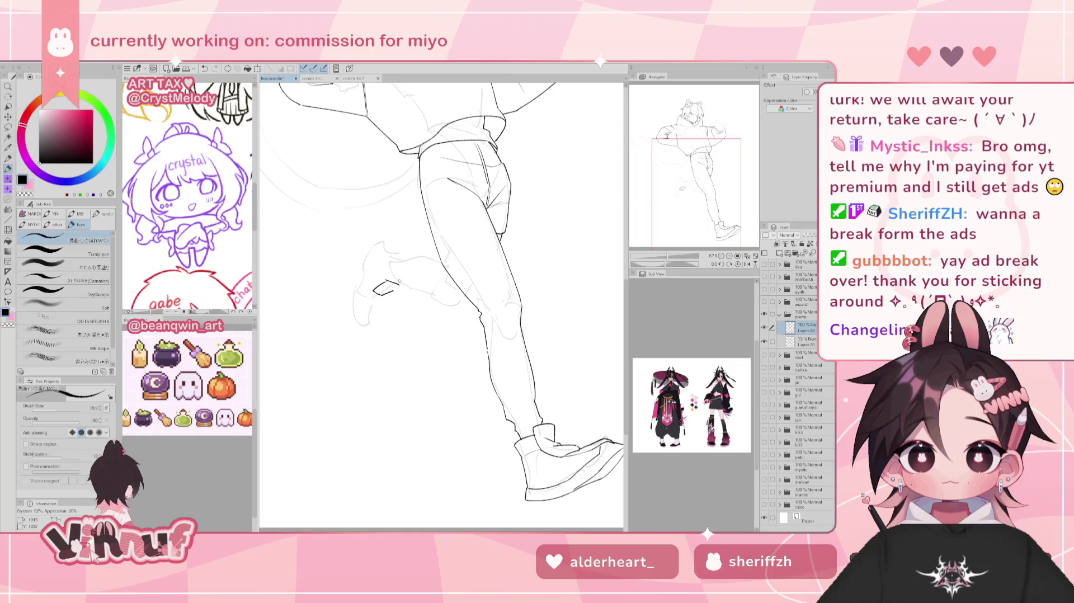
left_click_drag(392, 281, 404, 290)
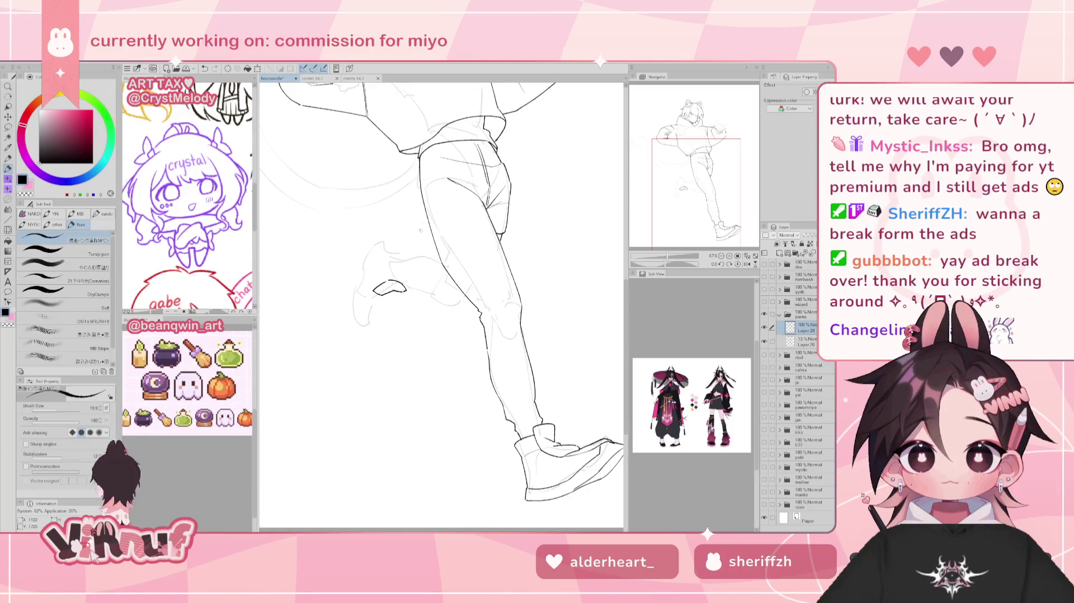
key("h")
key("h")
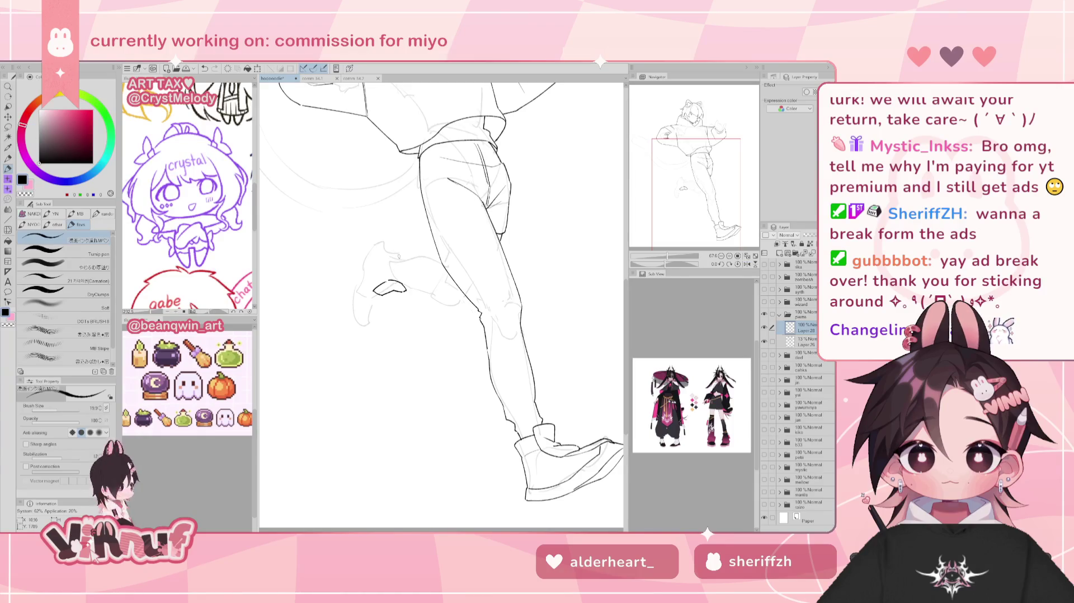
Try a heel line on the back shoe and undo it
left_click_drag(391, 261, 387, 278)
key("ctrl+z")
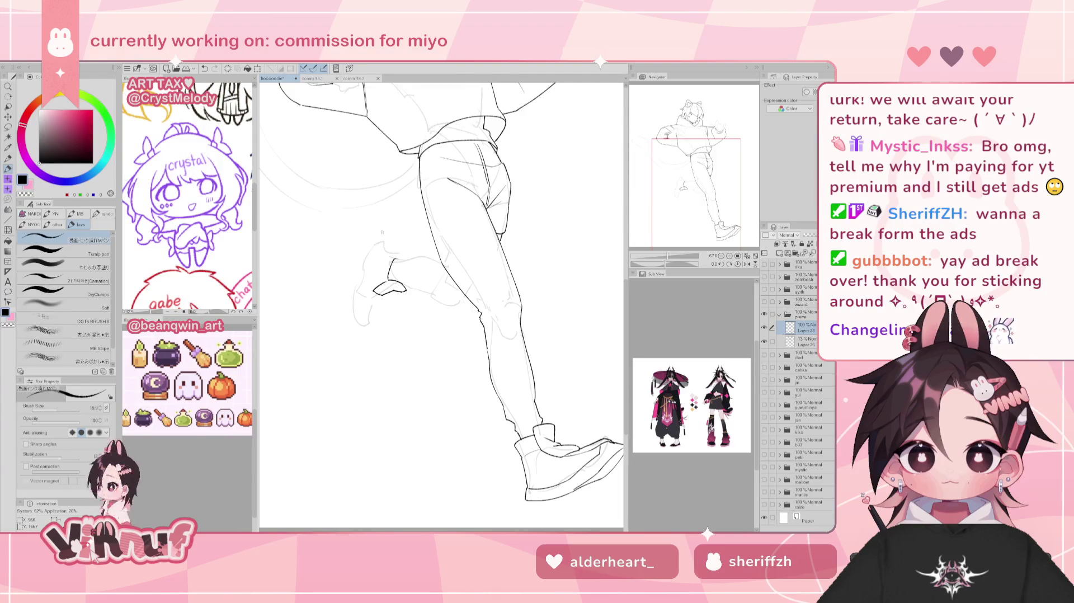
key("ctrl+z")
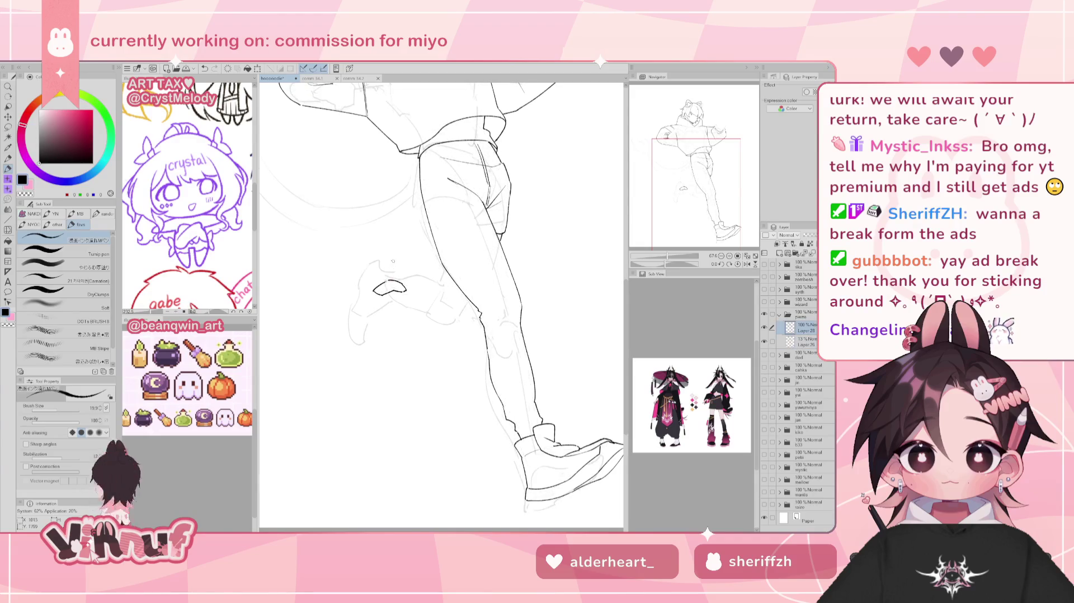
Compare the heel with and without the last stroke, then remove it
key("ctrl+y")
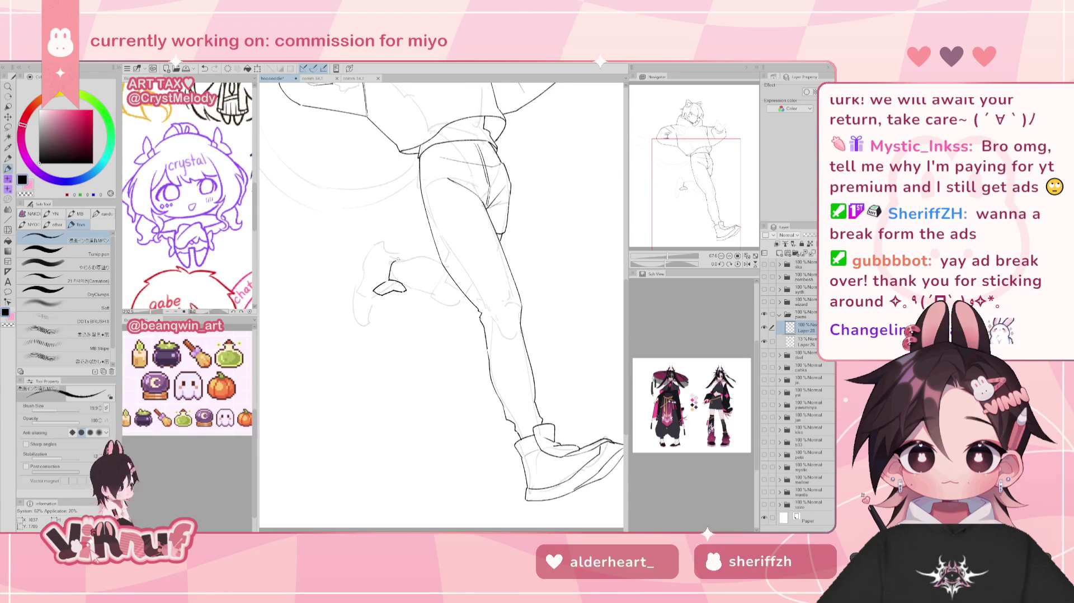
key("ctrl+z")
key("ctrl+y")
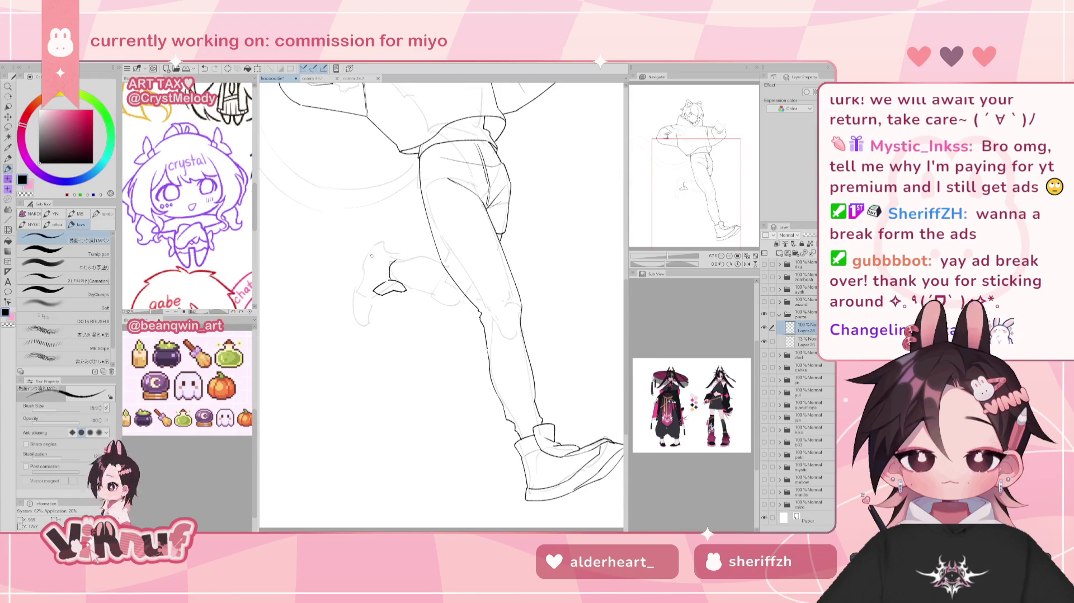
key("ctrl+z")
Redraw the back heel line extending down toward the sole, discarding weak attempts
left_click_drag(373, 250, 352, 317)
key("ctrl+z")
key("ctrl+z")
key("ctrl+z")
left_click_drag(352, 296, 355, 322)
key("ctrl+z")
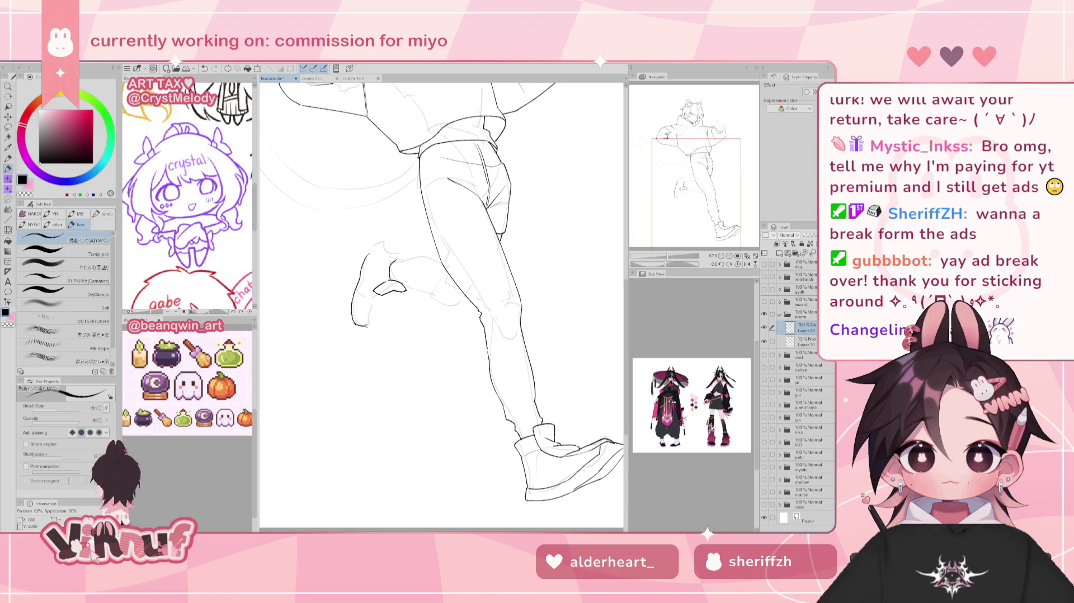
Check the heel mirrored, reshape it, and add the line along the heel's top
key("h")
key("h")
mouse_move(370, 295)
left_mouse_down()
mouse_move(388, 318)
mouse_move(368, 324)
left_mouse_up()
key("ctrl+z")
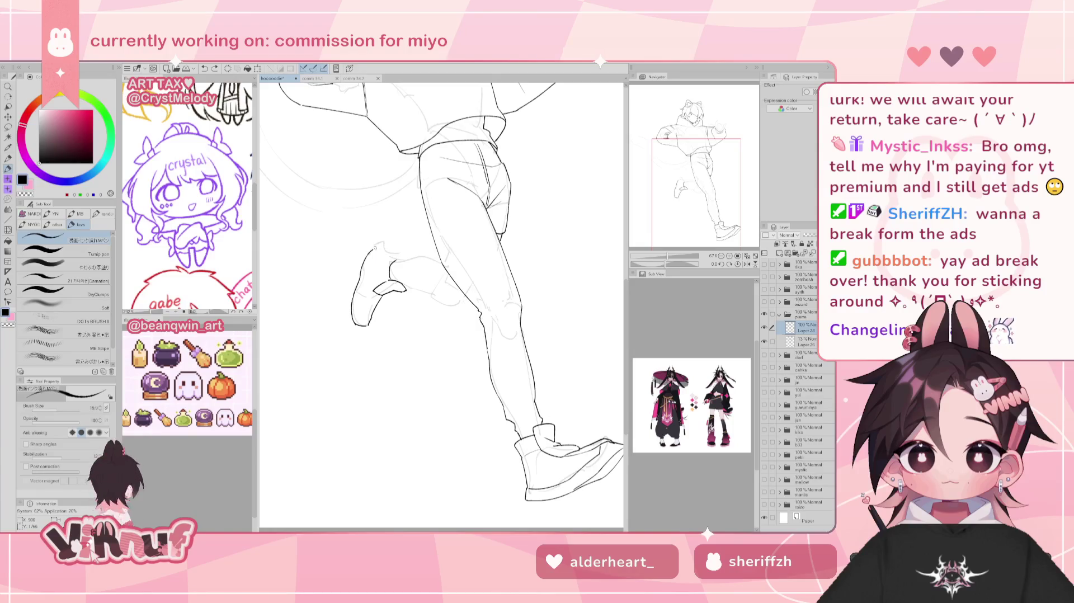
left_click_drag(374, 245, 403, 258)
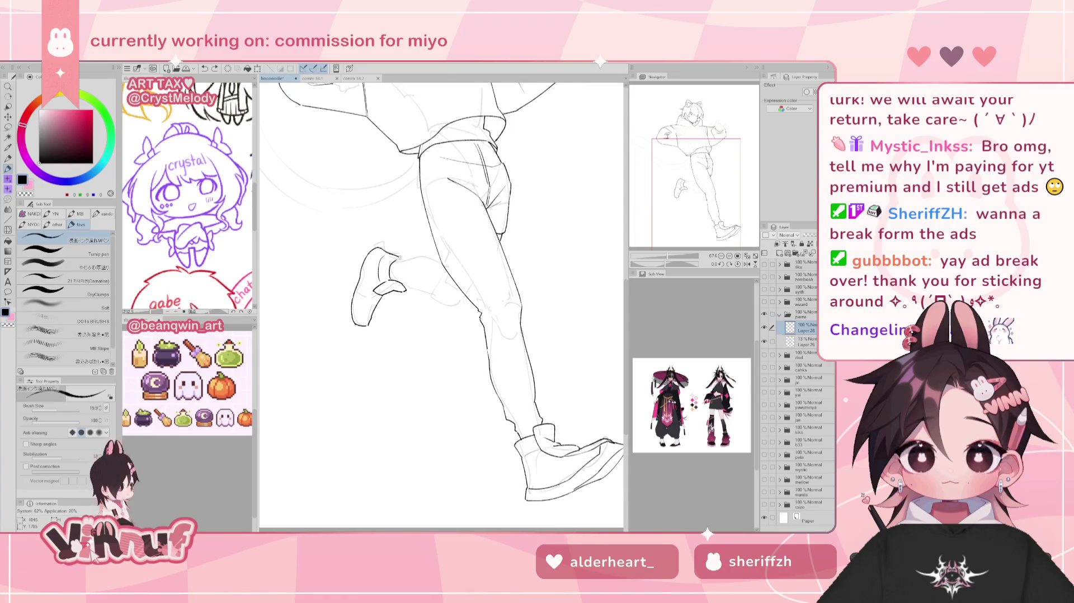
Check the canvas mirrored and briefly try an enlarged Liquify brush before returning to the pen
key("h")
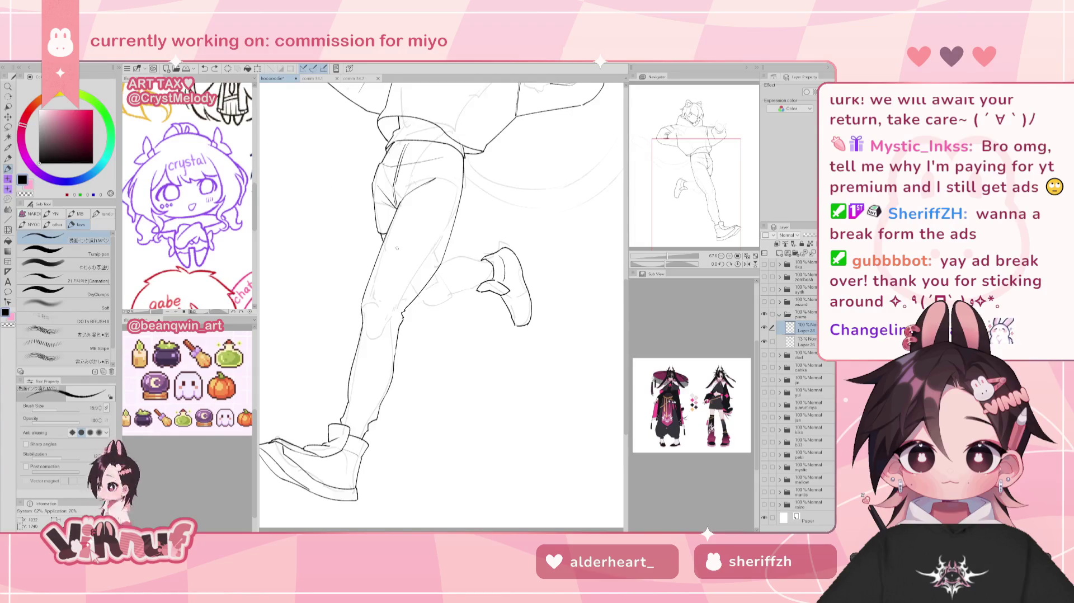
key("l")
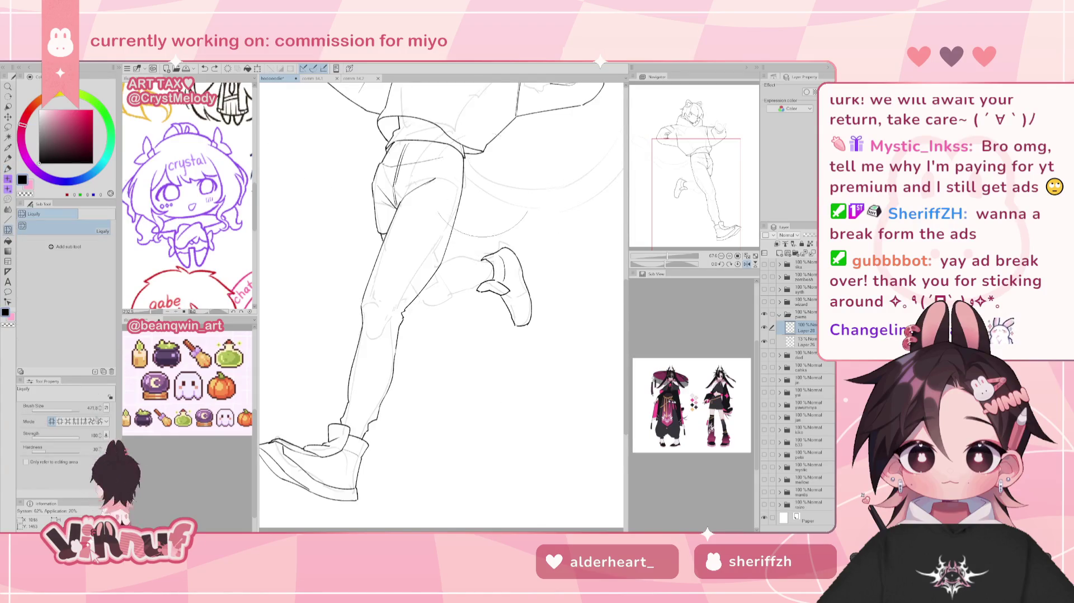
key("bracketright")
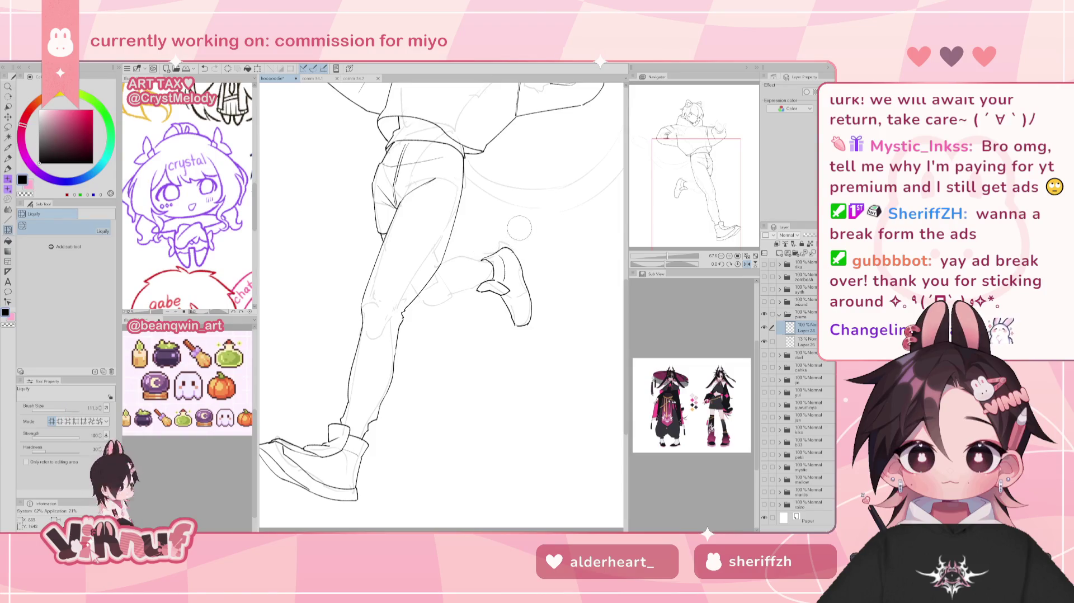
key("h")
key("p")
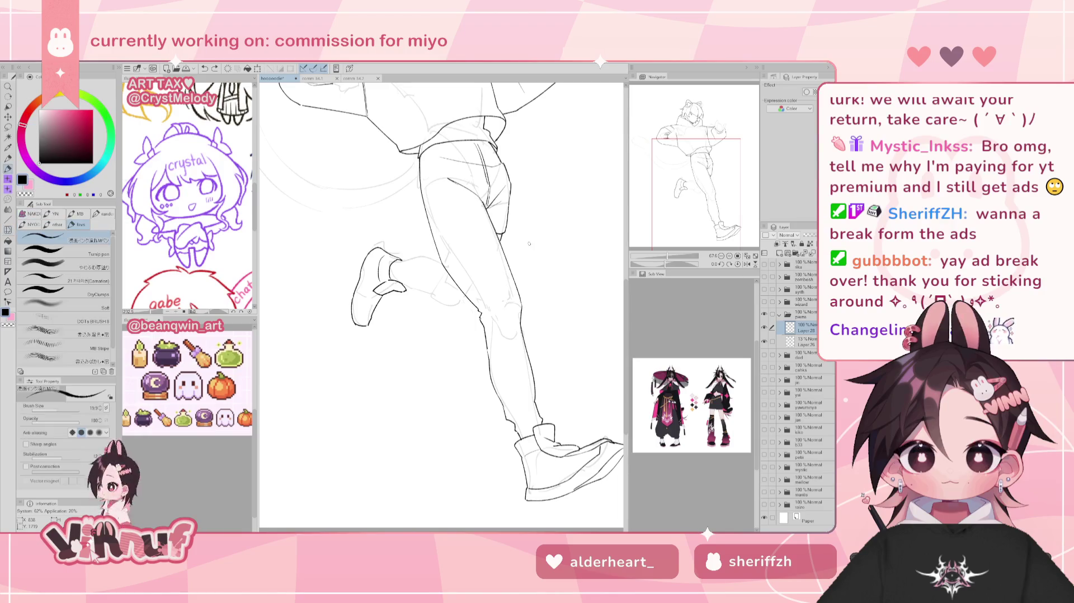
Redraw the back shoe's upper heel line as a thinner, cleaner stroke
key("ctrl+z")
left_click_drag(368, 244, 353, 279)
left_click_drag(367, 243, 352, 280)
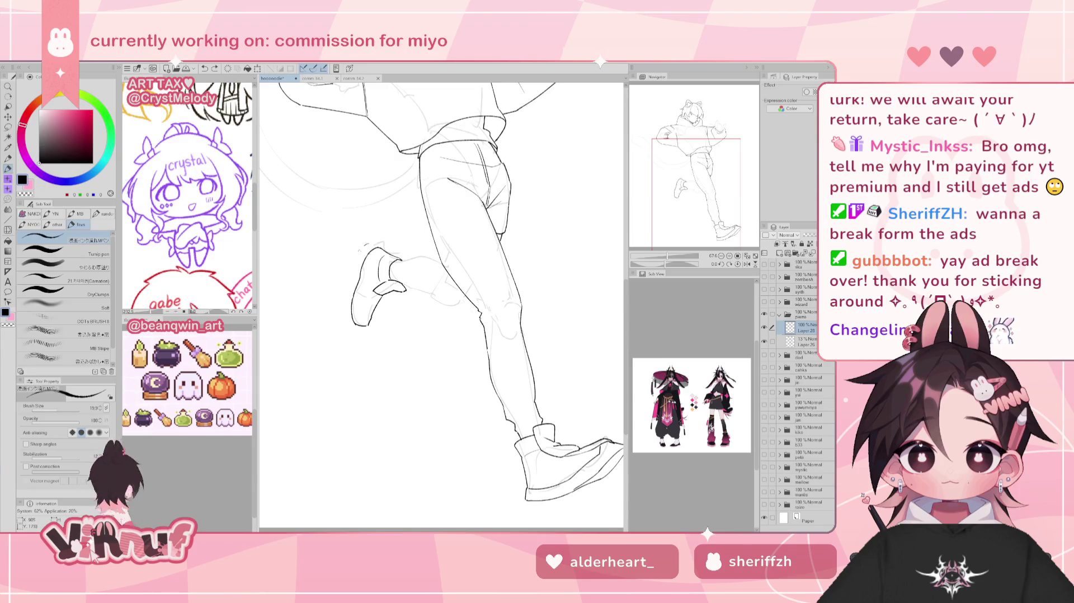
mouse_move(367, 243)
left_mouse_down()
mouse_move(345, 302)
mouse_move(351, 328)
left_mouse_up()
key("ctrl+z")
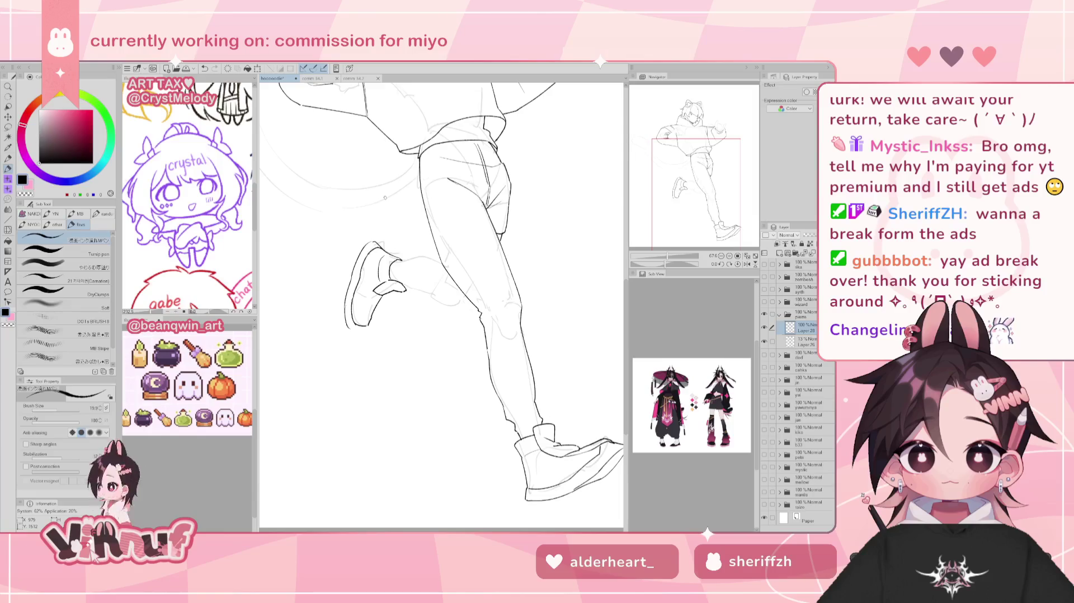
Rotate the view to touch up the front shoe's toe, then reset the rotation
left_click_drag(667, 263, 637, 265)
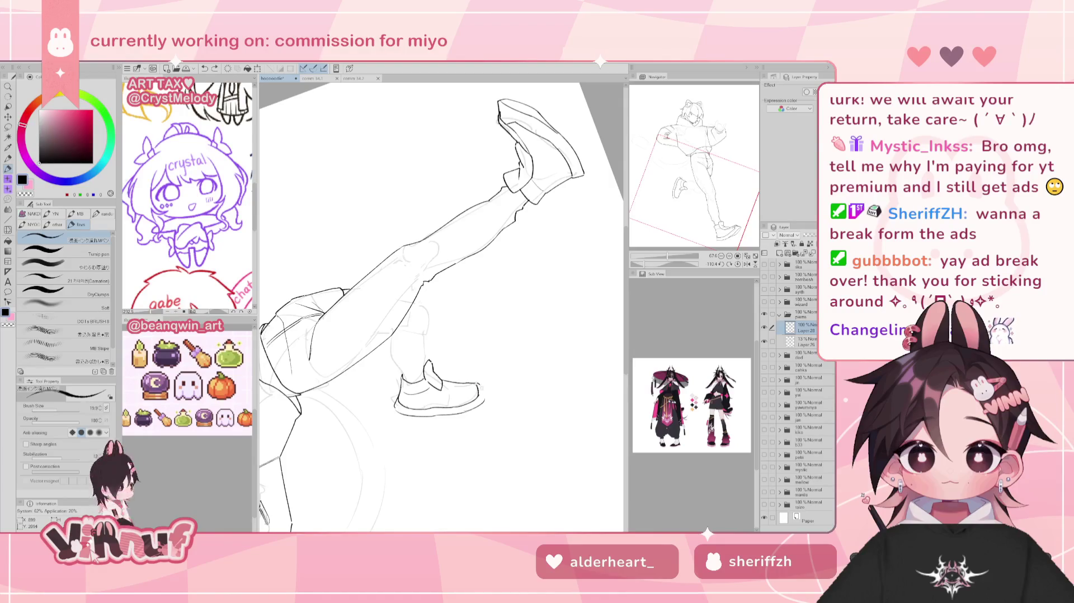
left_click_drag(477, 384, 482, 389)
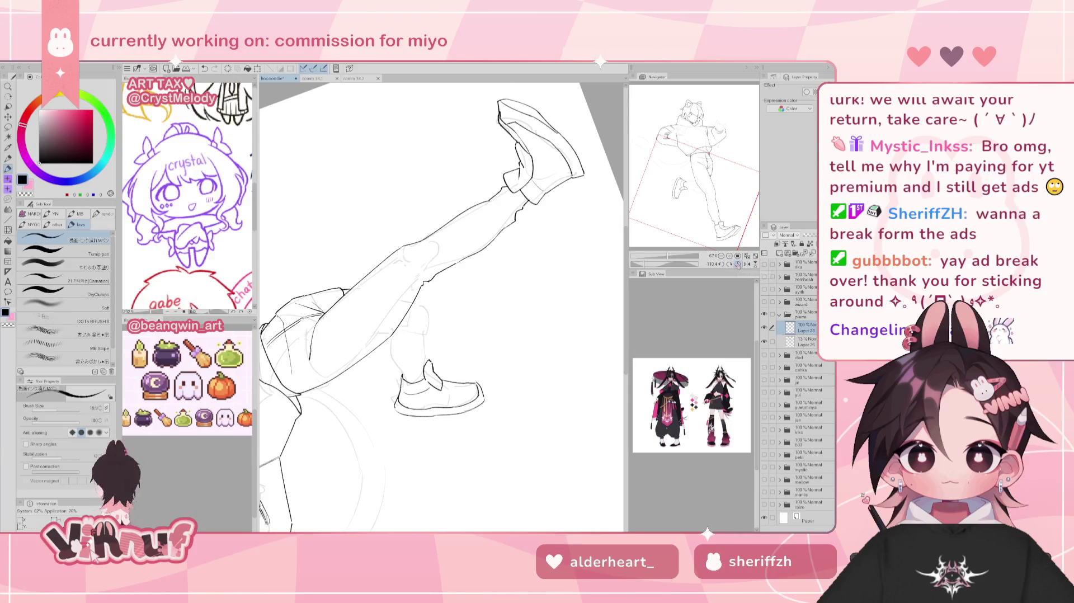
left_click(738, 264)
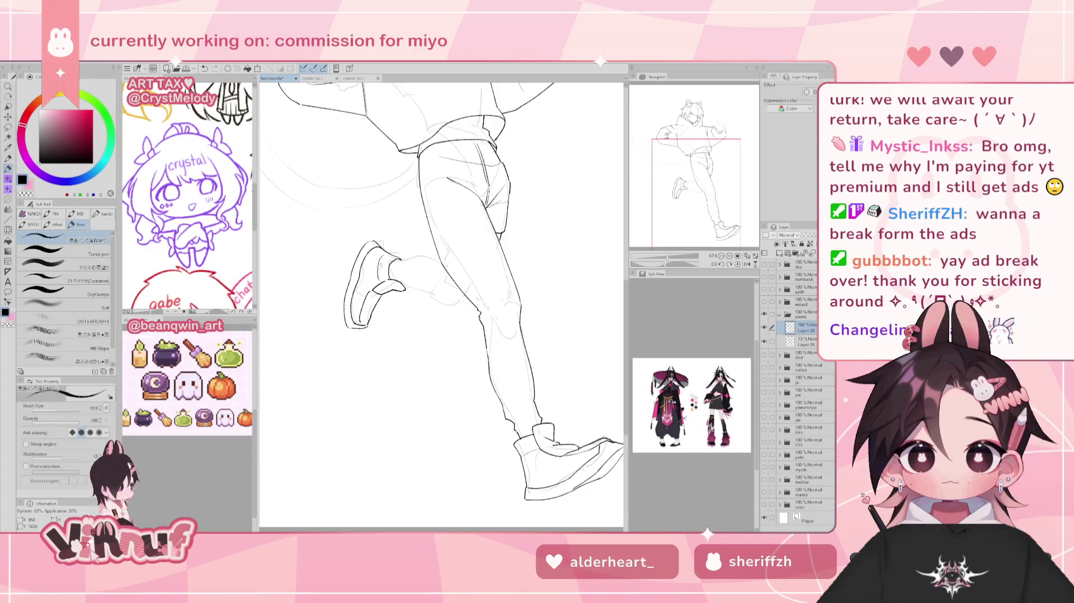
left_click_drag(666, 256, 667, 257)
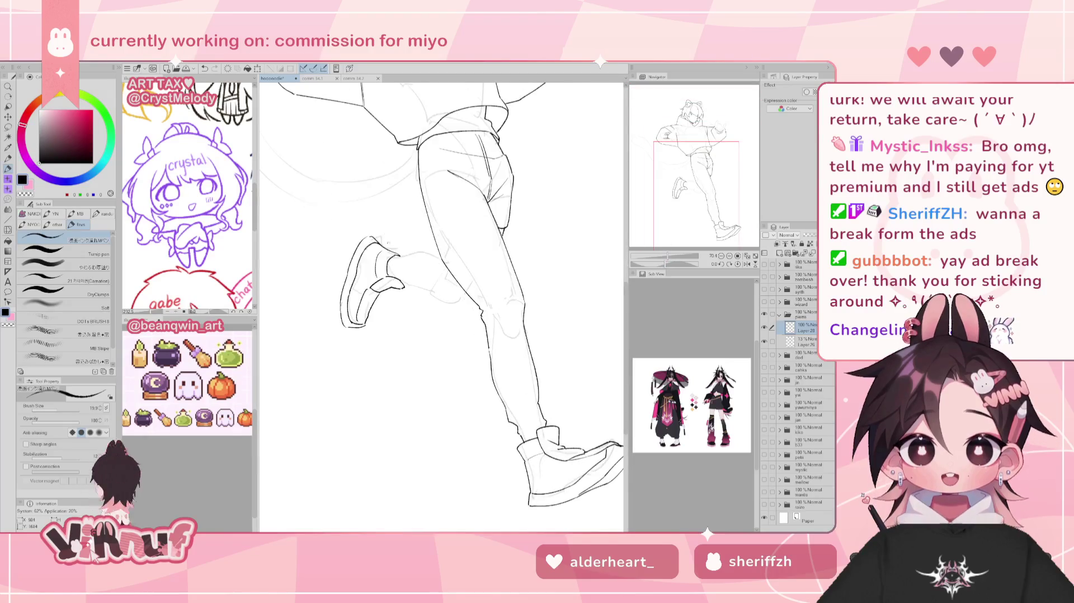
key("e")
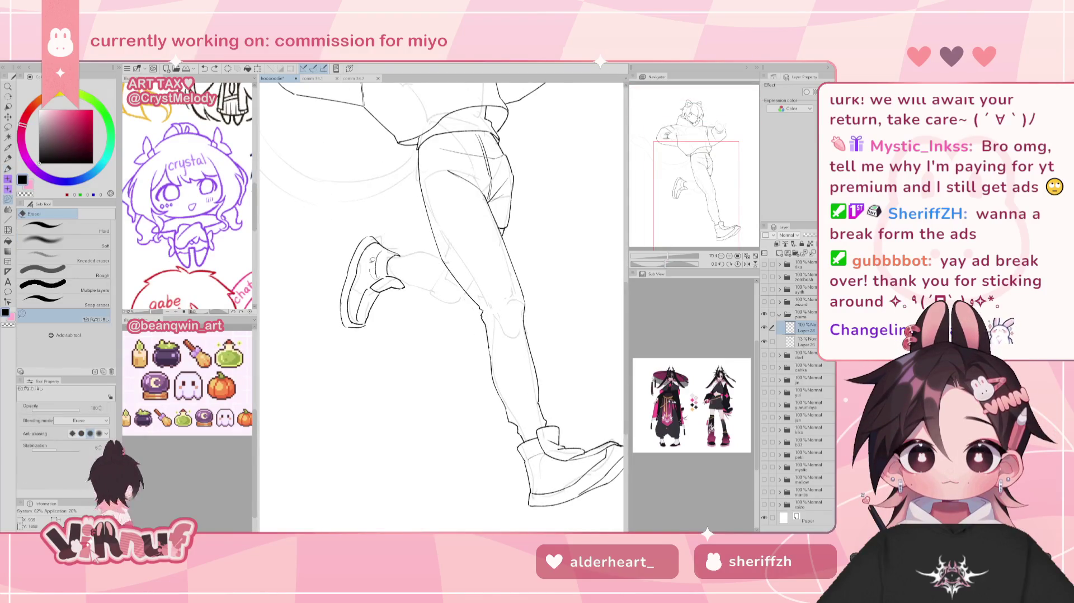
Straighten the canvas view, zoom out, and pan across the whole figure
key("p")
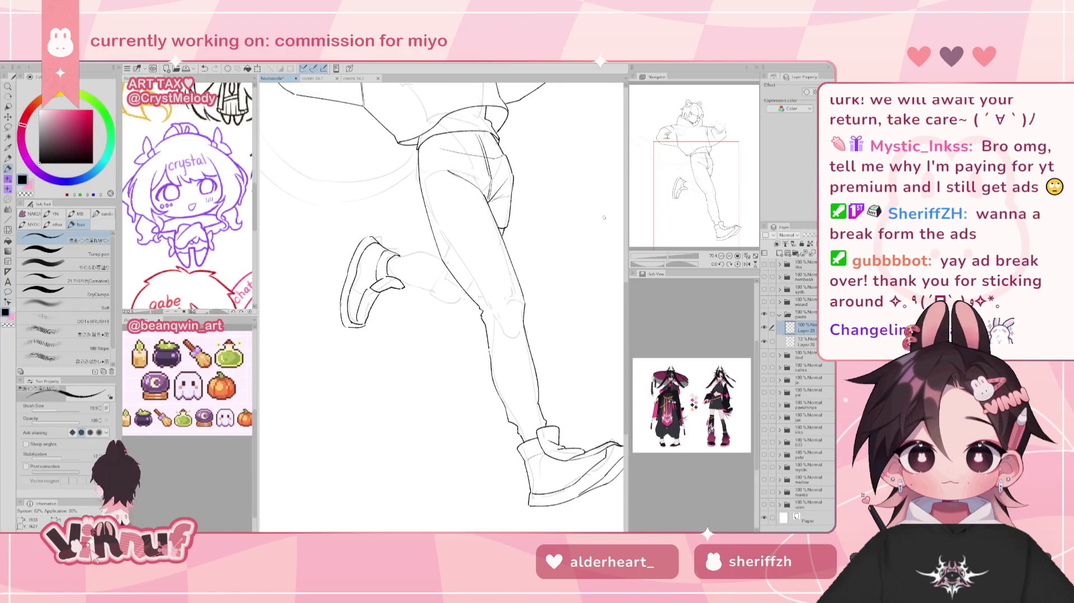
key("j")
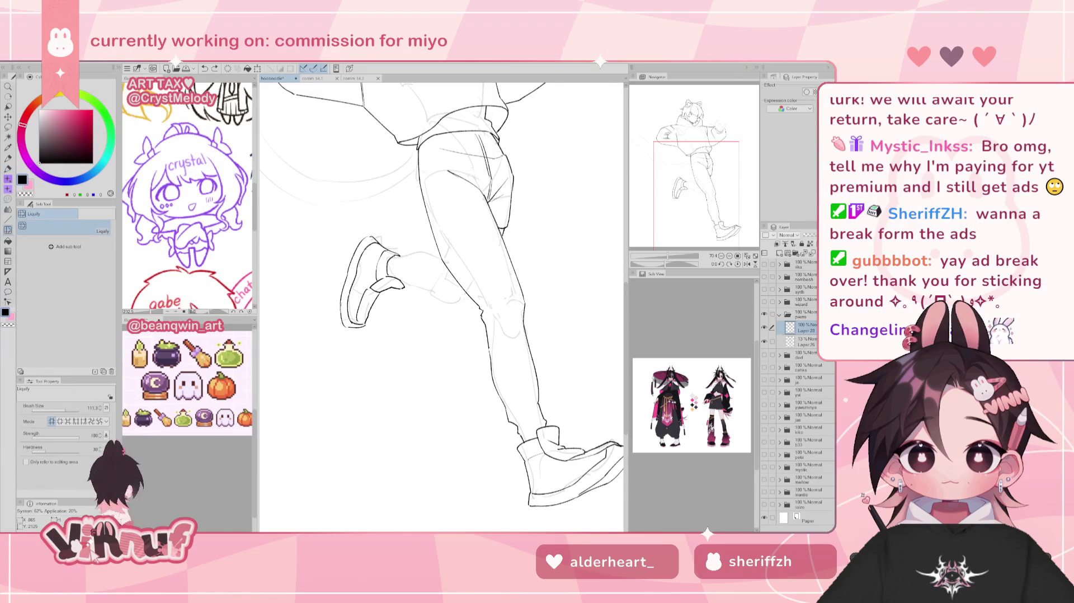
left_click_drag(669, 256, 656, 258)
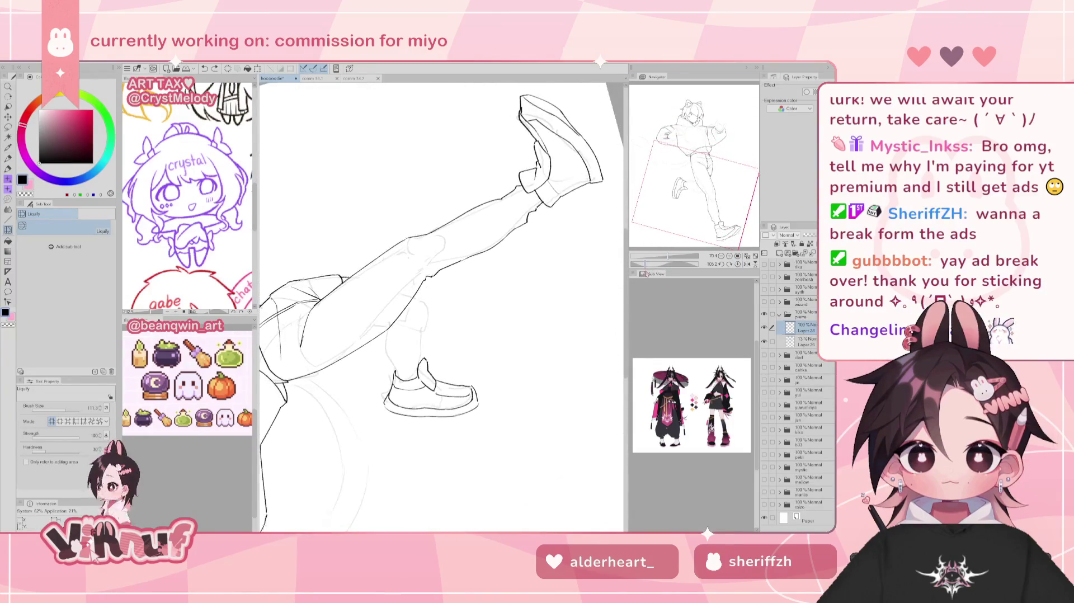
left_click(738, 264)
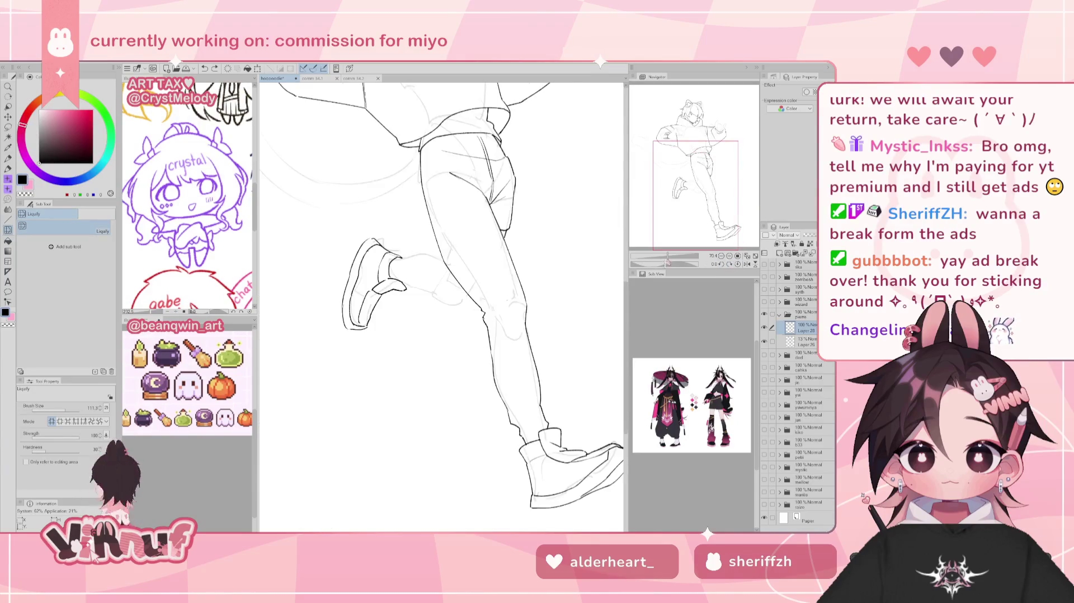
mouse_move(694, 213)
left_mouse_down()
mouse_move(709, 202)
mouse_move(706, 187)
left_mouse_up()
Zoom in on the legs and touch up strokes with the pen and eraser
key("p")
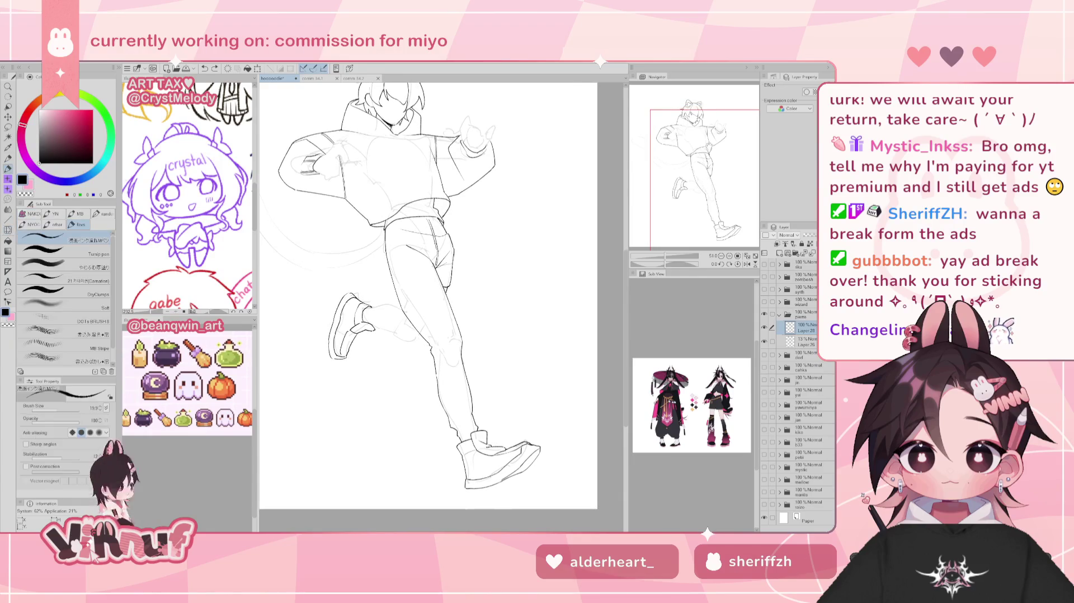
key("ctrl+plus")
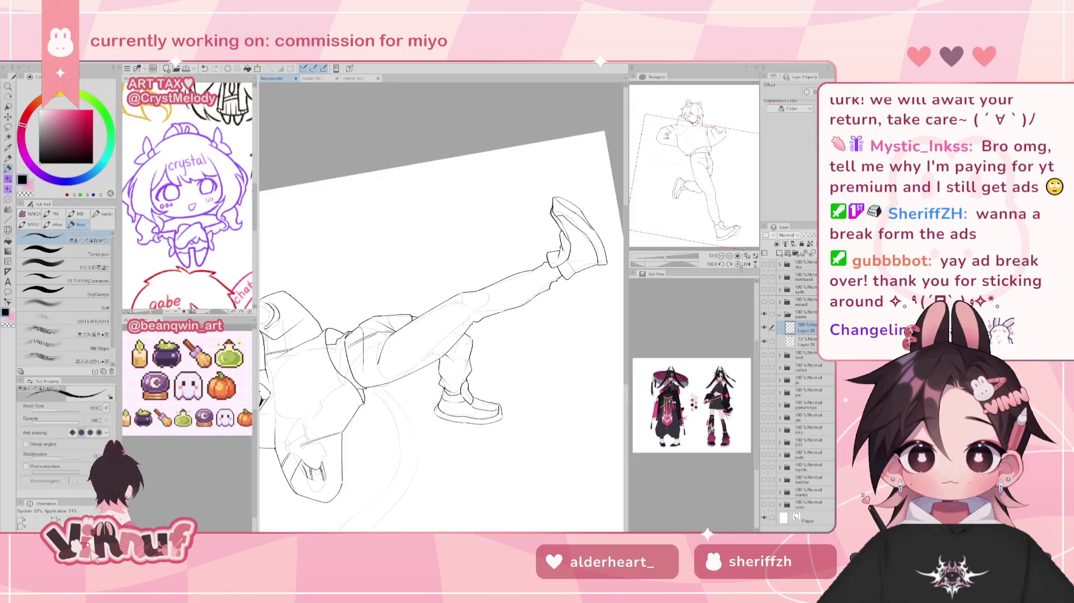
left_click(737, 264)
left_click_drag(663, 261, 666, 256)
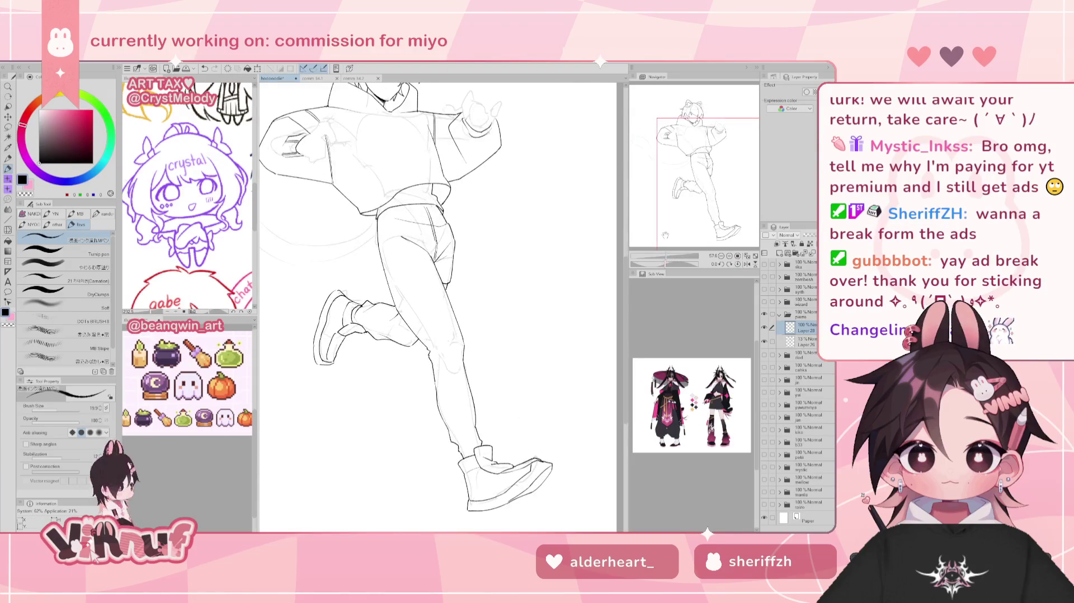
key("e")
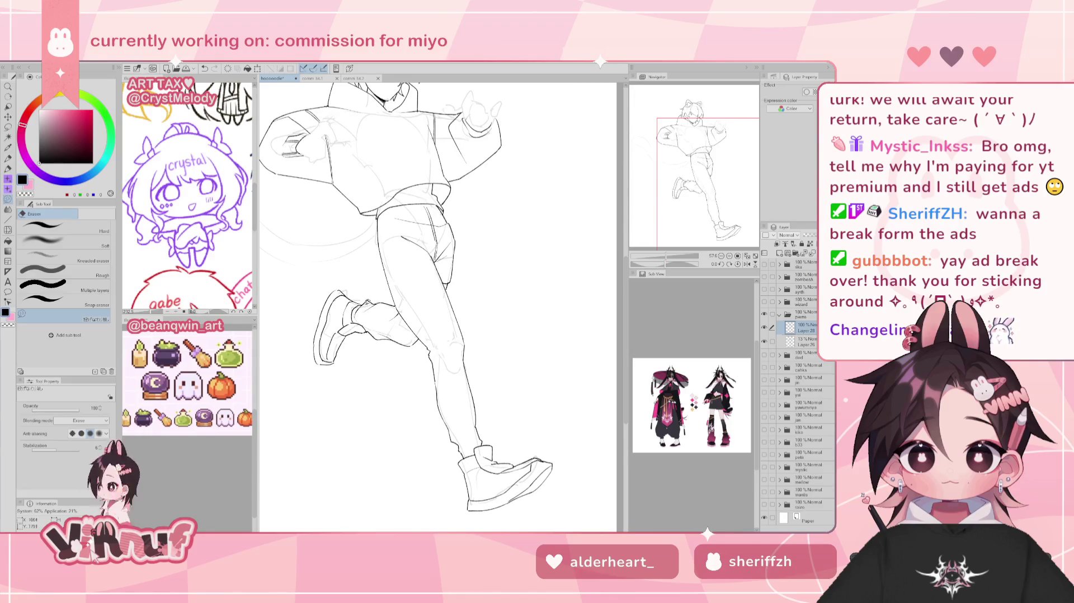
key("p")
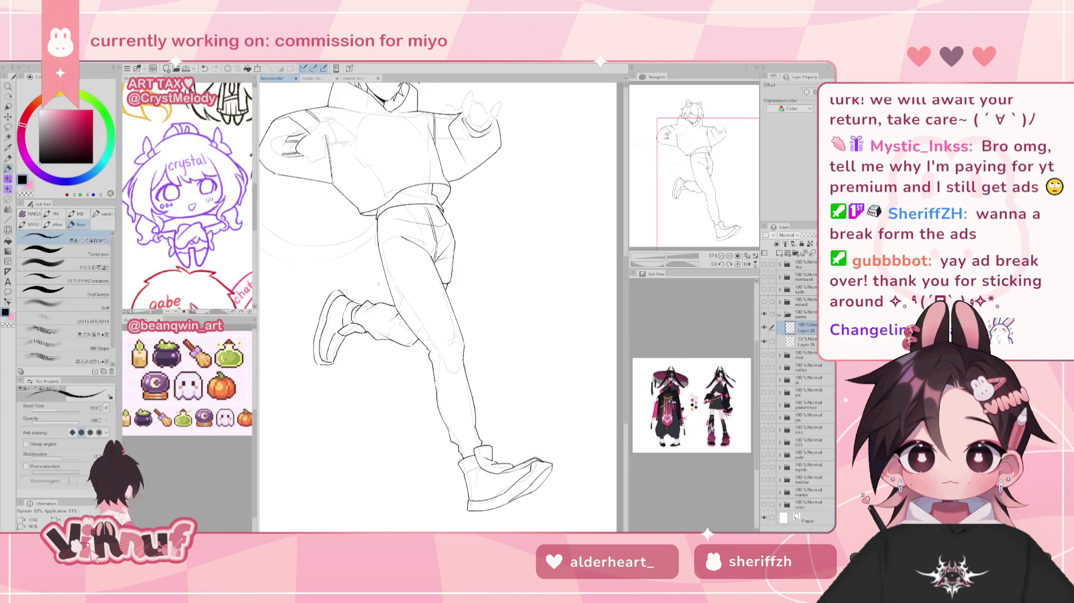
Bring the top of the figure into view and fix the small stroke near the back knee
left_click_drag(696, 185, 692, 208)
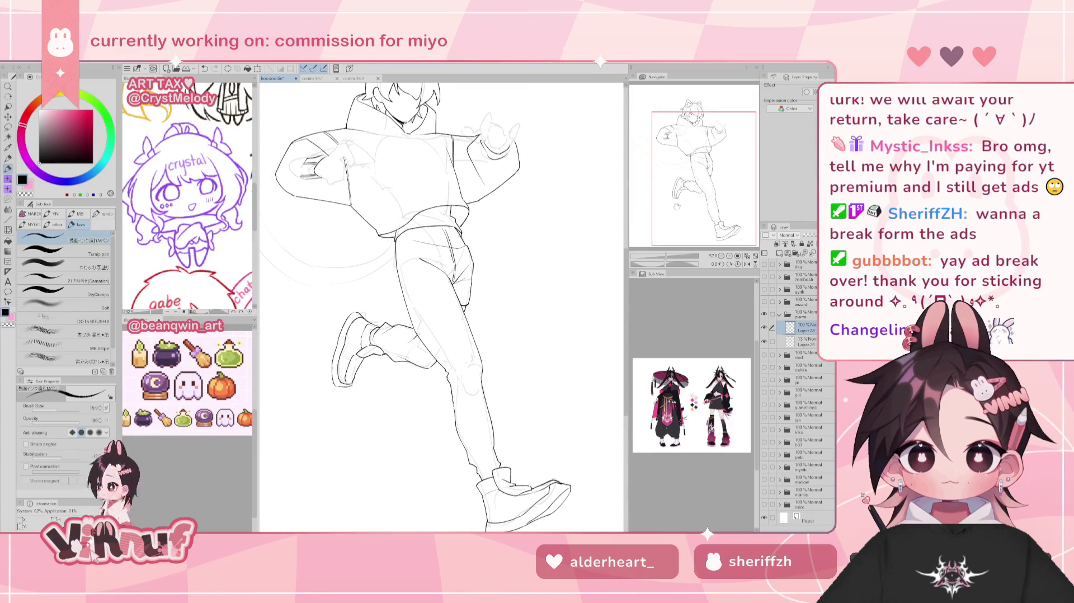
key("e")
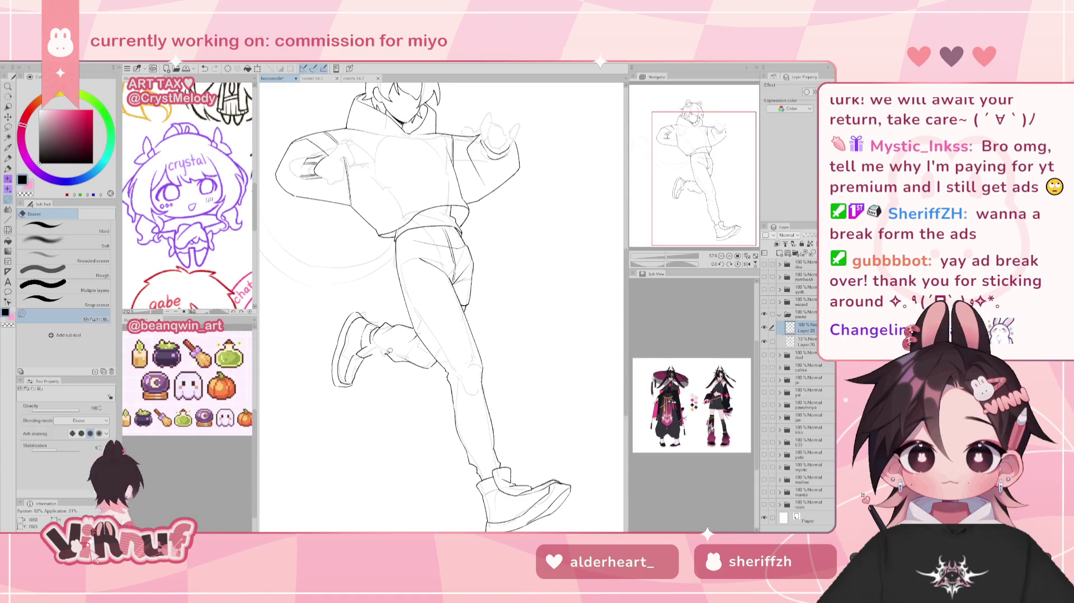
key("p")
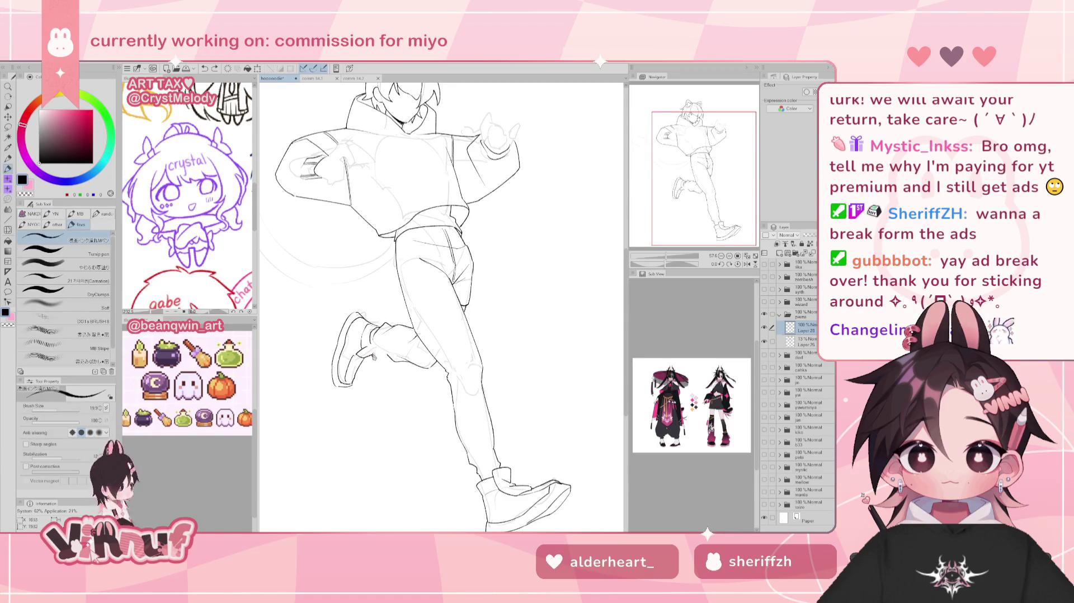
key("ctrl+z")
key("ctrl+y")
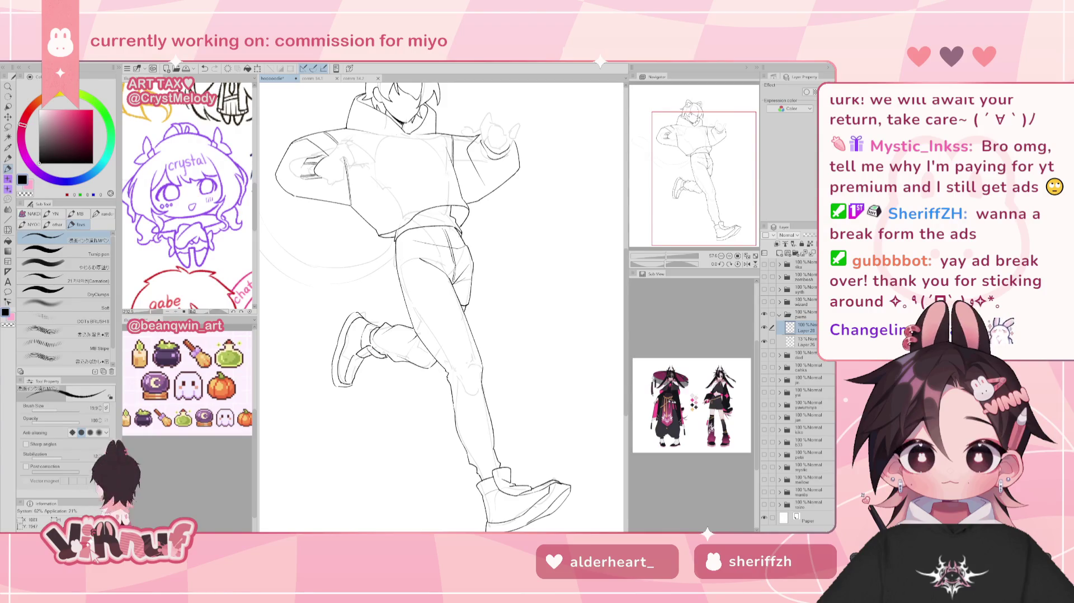
Mirror the canvas to check the drawing and erase stray lines
key("h")
key("e")
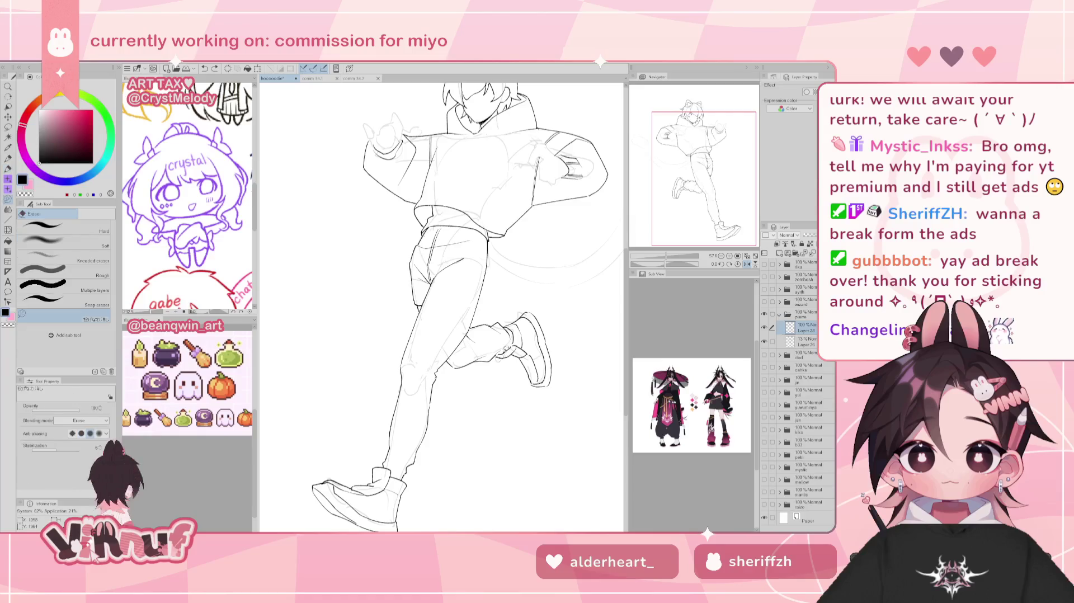
key("h")
key("p")
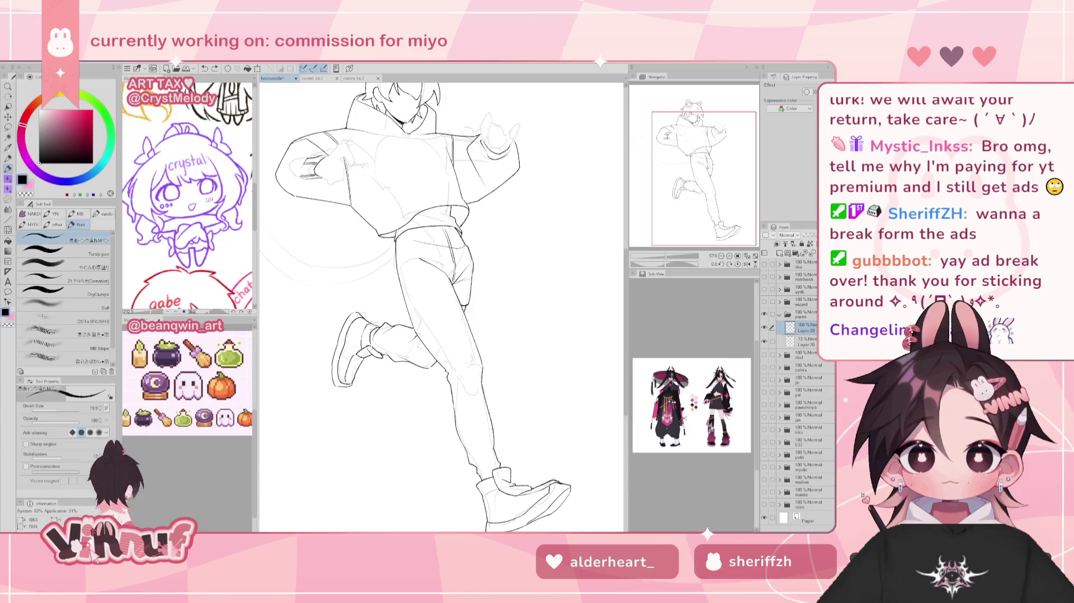
key("e")
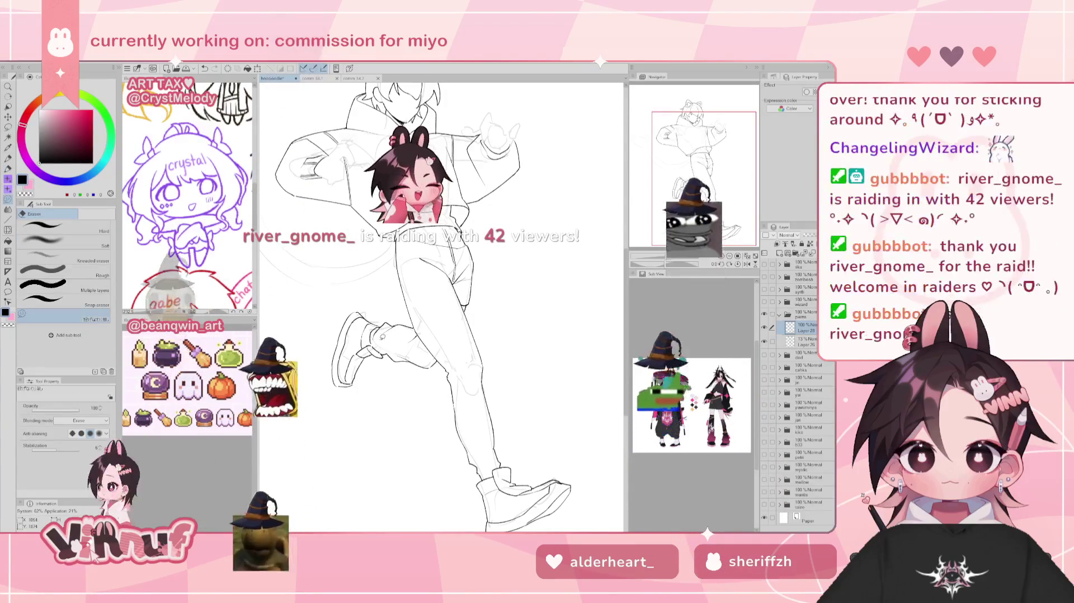
key("h")
key("h")
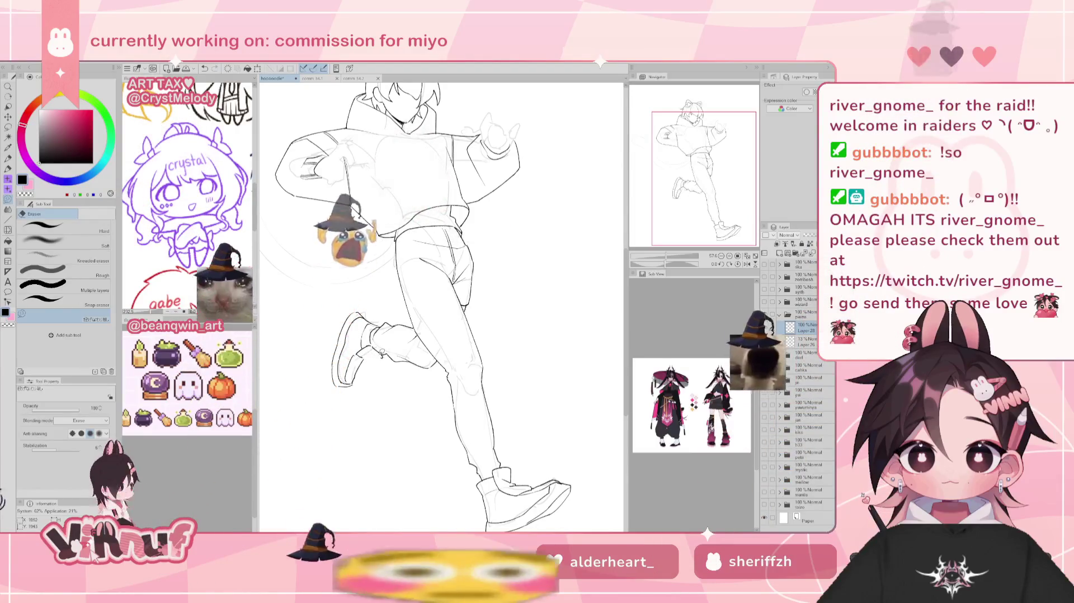
key("ctrl+x")
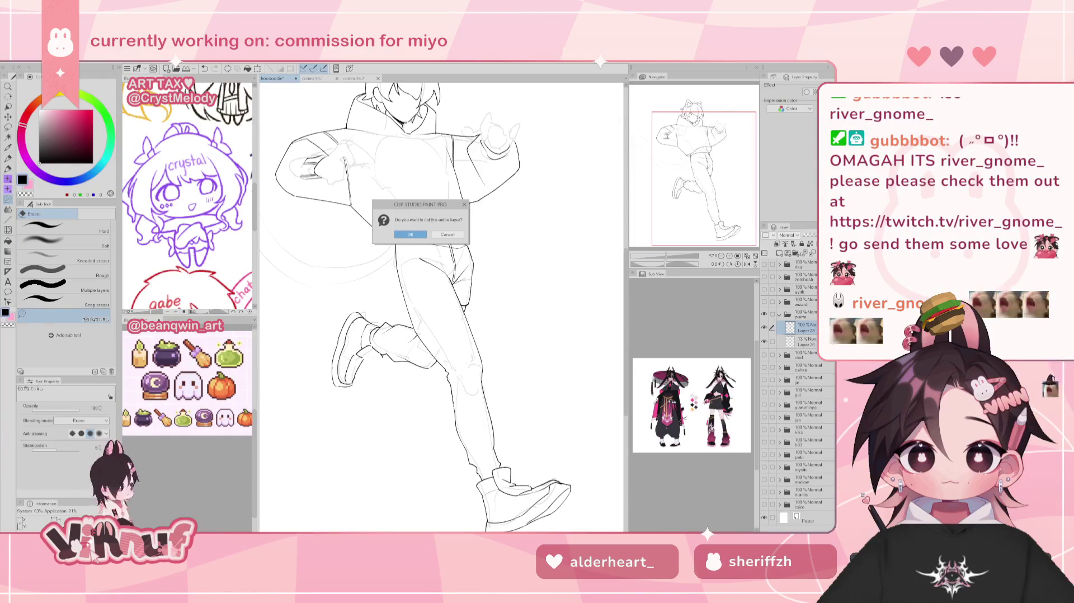
key("Return")
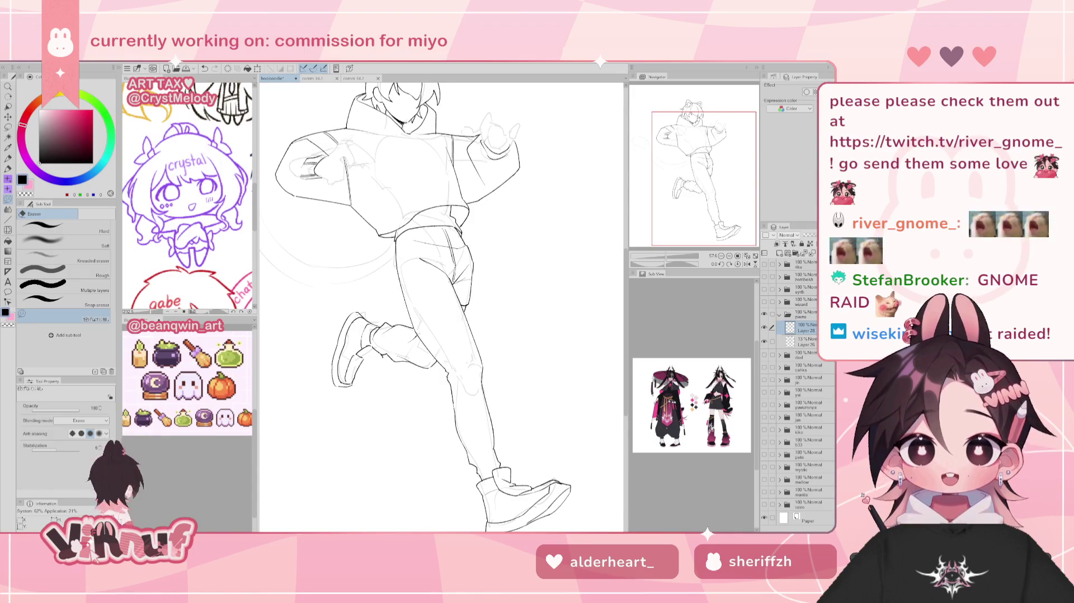
left_click_drag(437, 308, 450, 293)
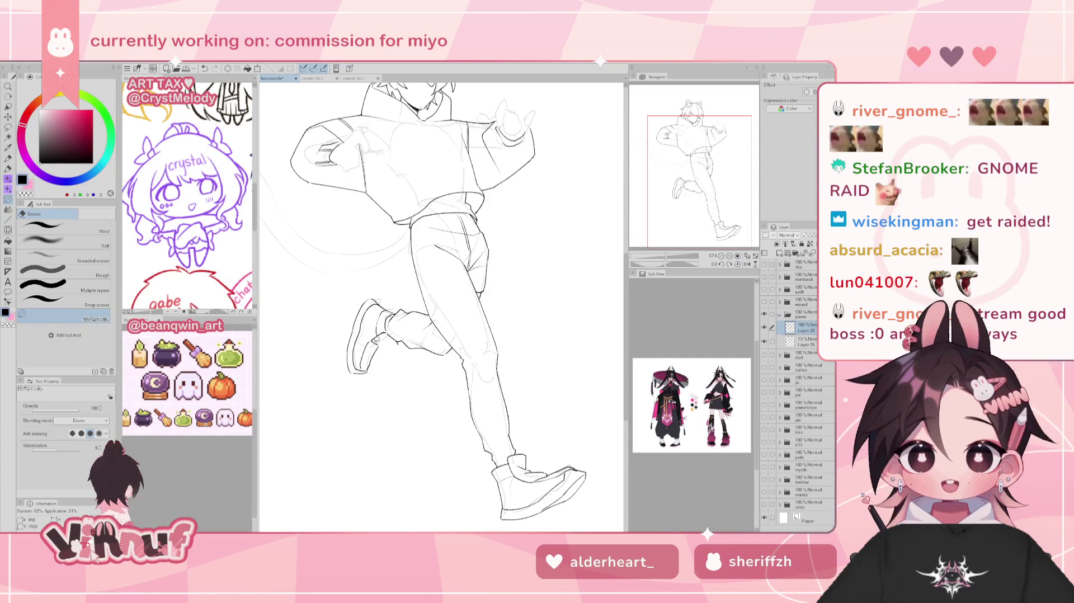
Flip the canvas back and forth to check the hoodie and leg lines while inking
key("h")
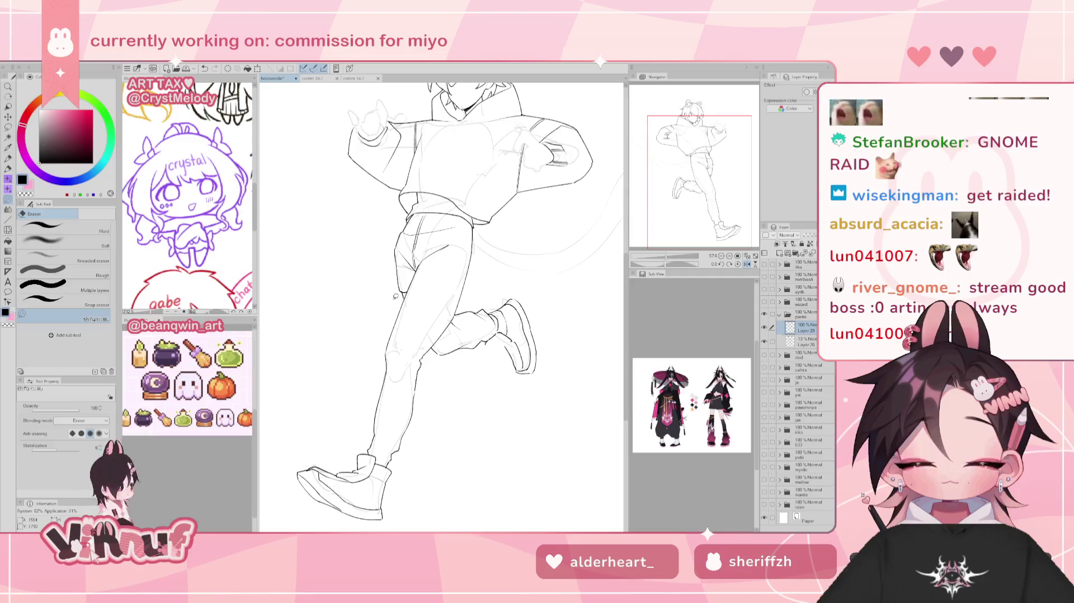
key("p")
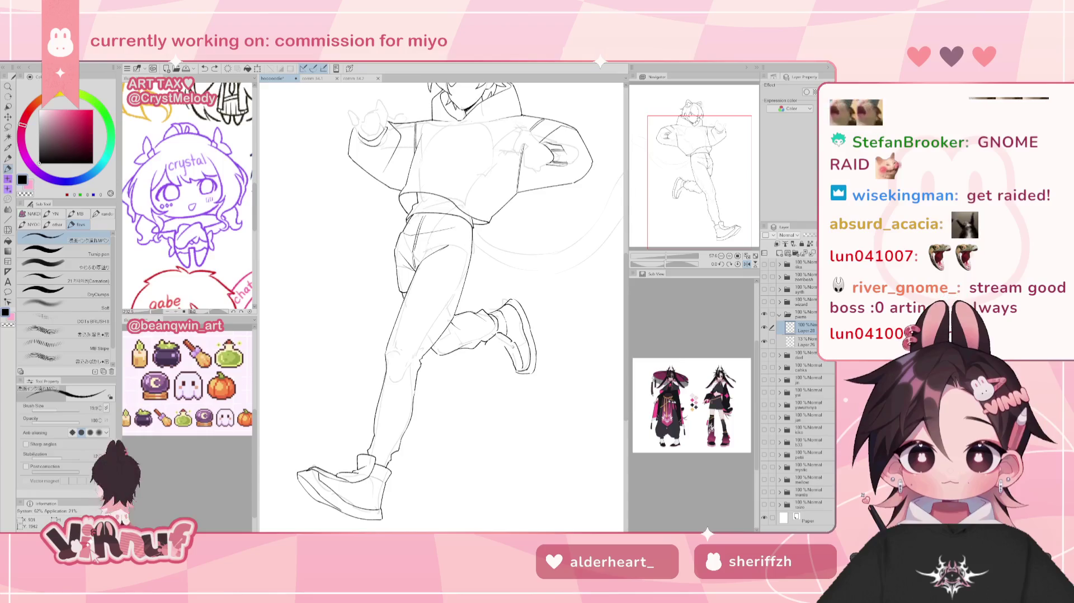
key("h")
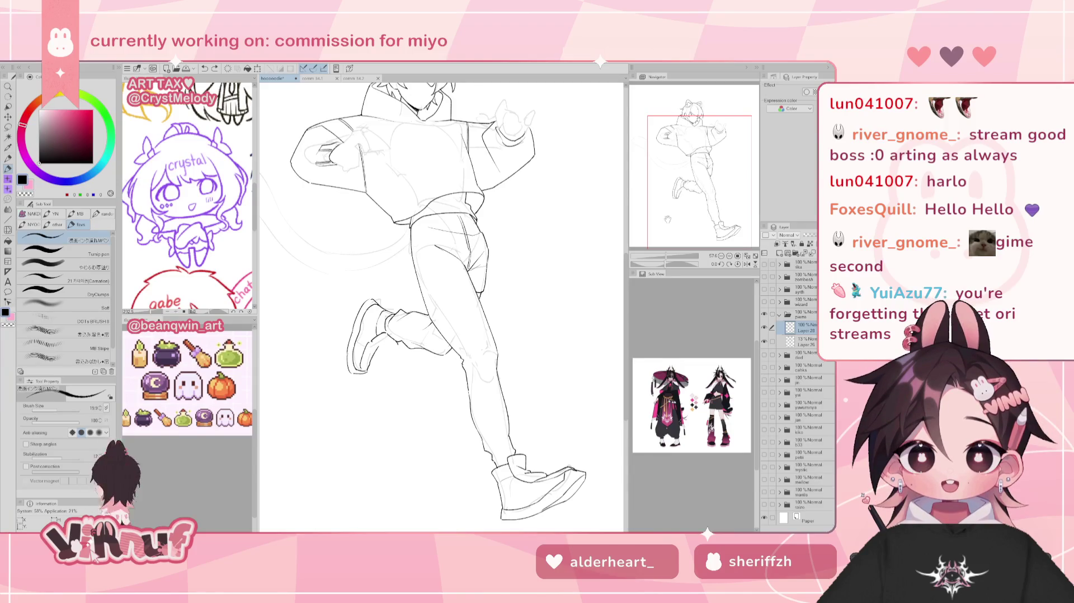
key("h")
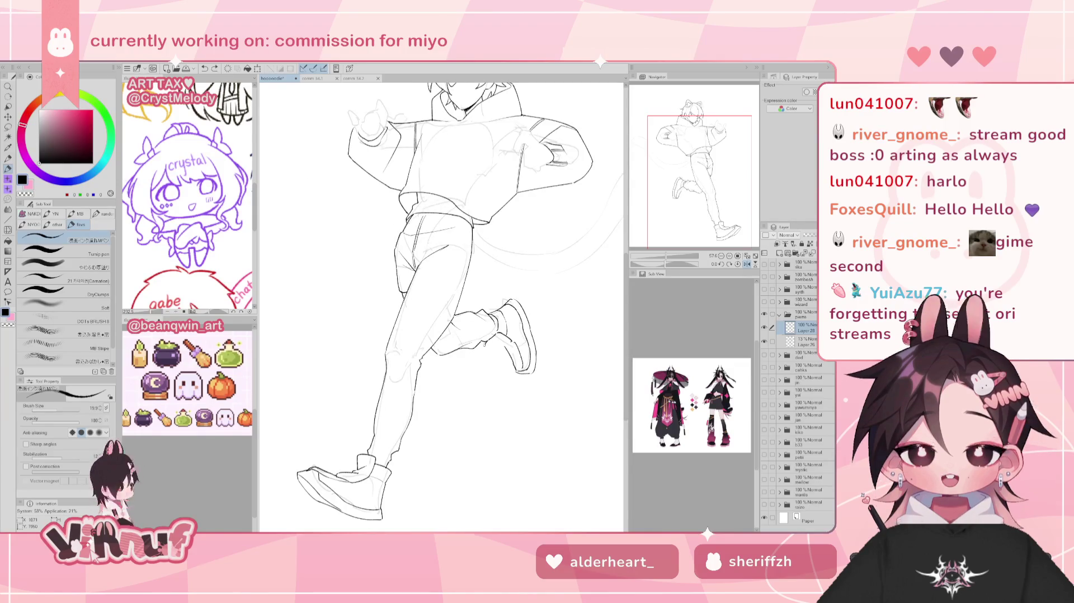
key("h")
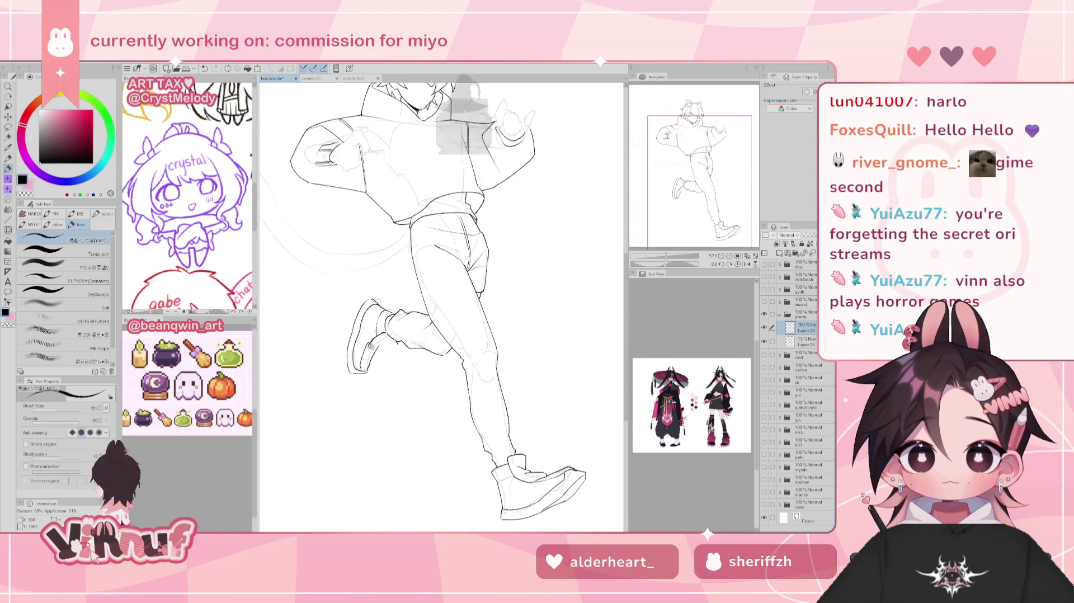
Alternate pen and eraser to shape the back leg's bent knee and calf down to the shoe
key("e")
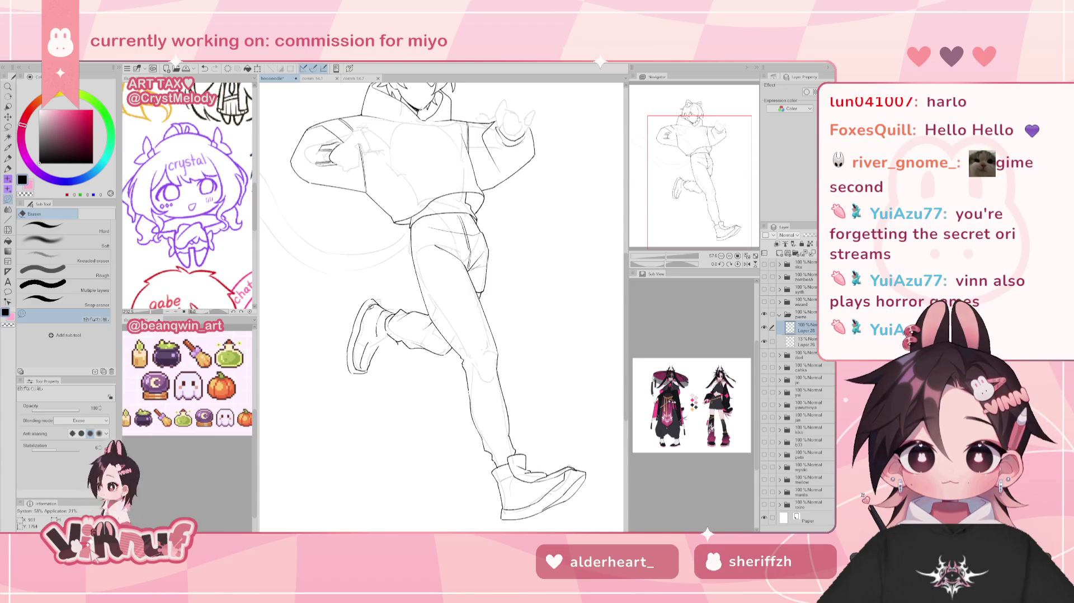
key("p")
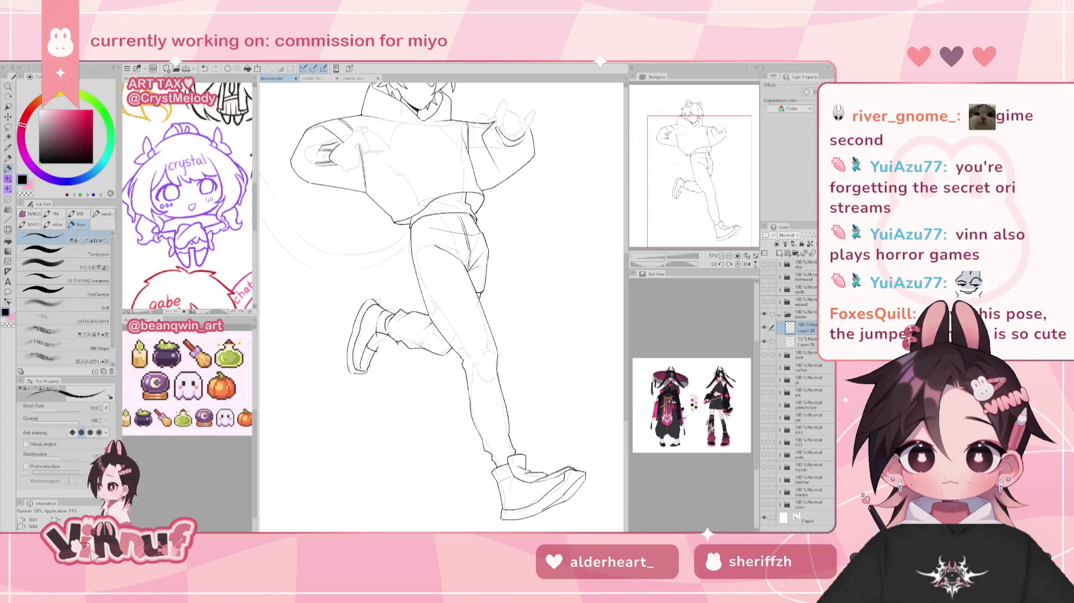
key("e")
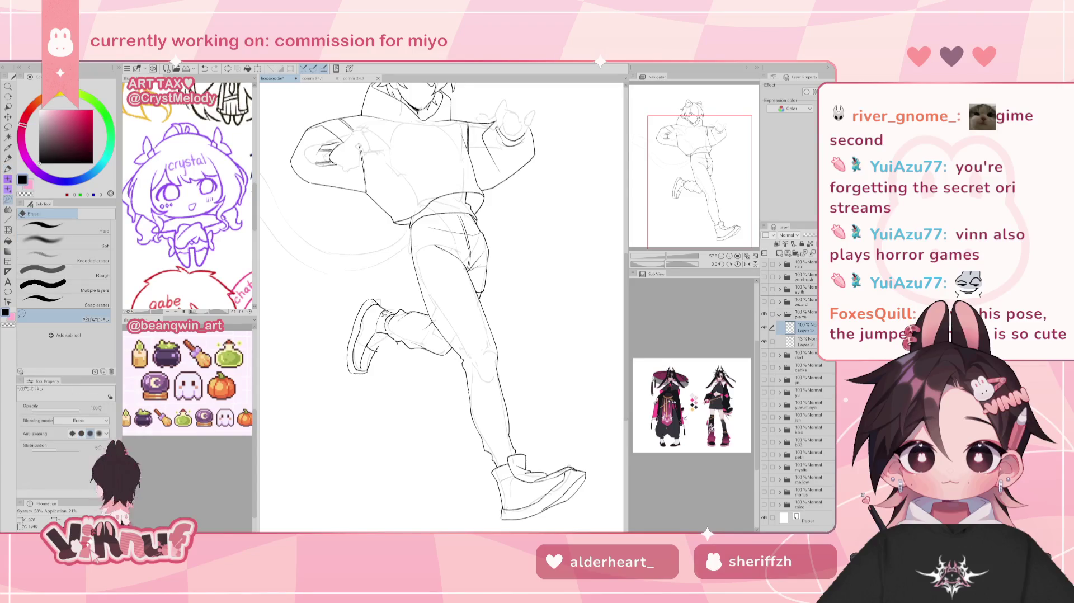
key("p")
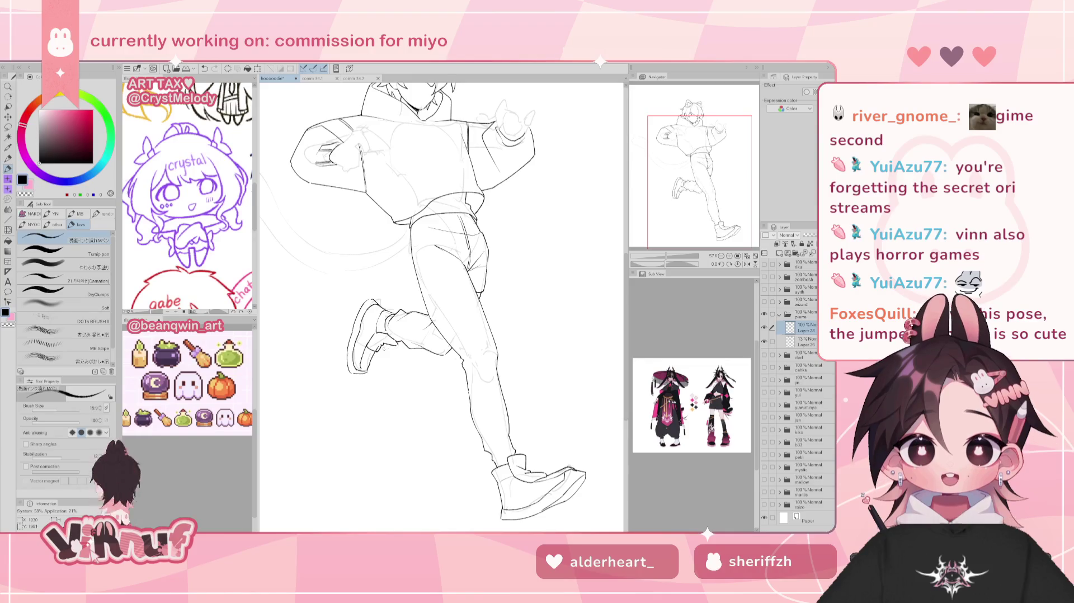
key("e")
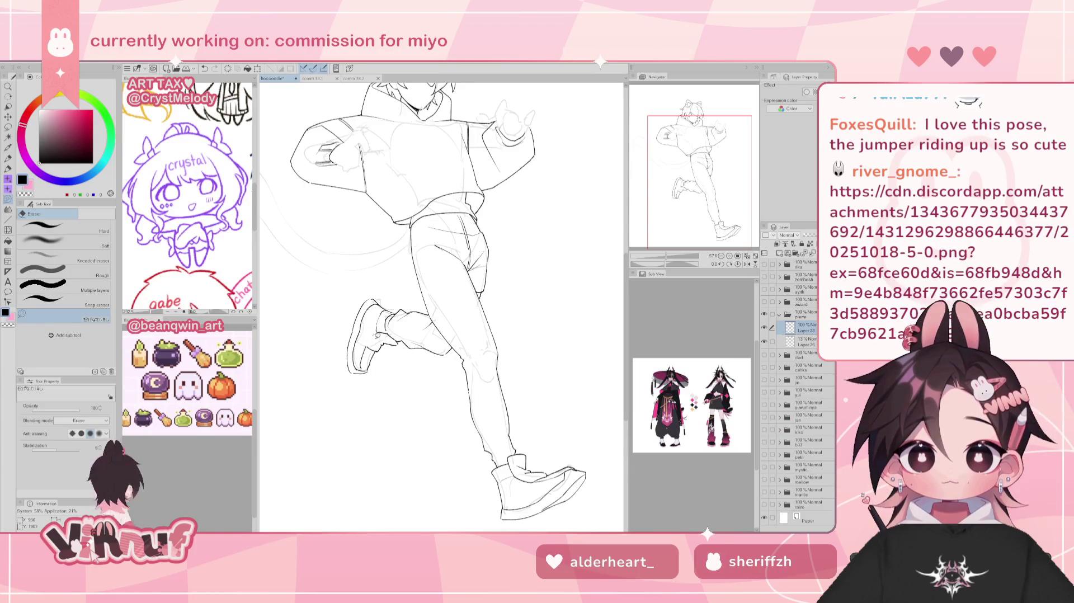
key("p")
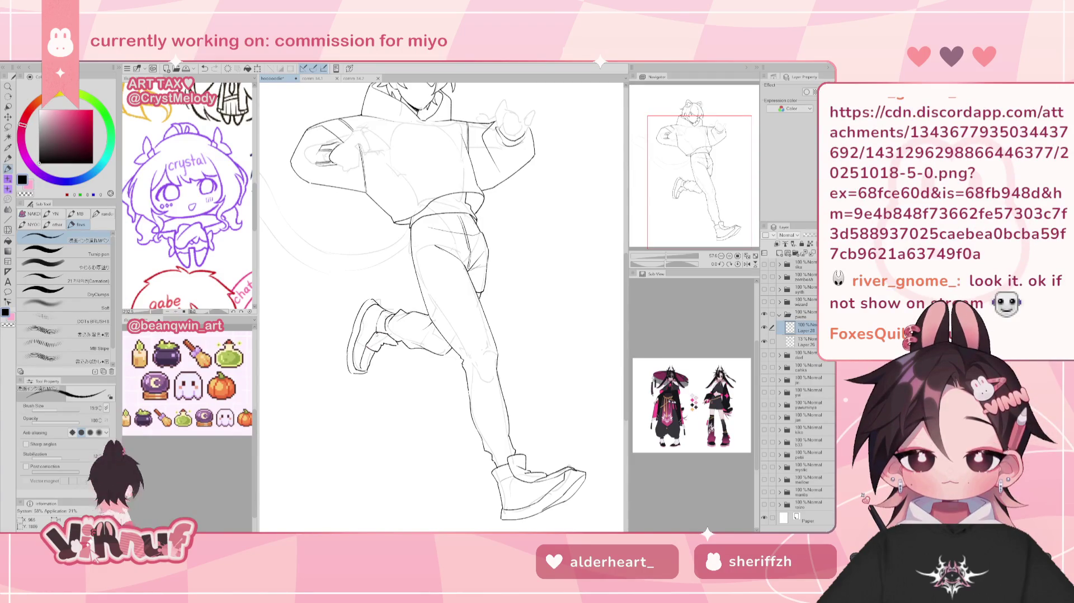
key("e")
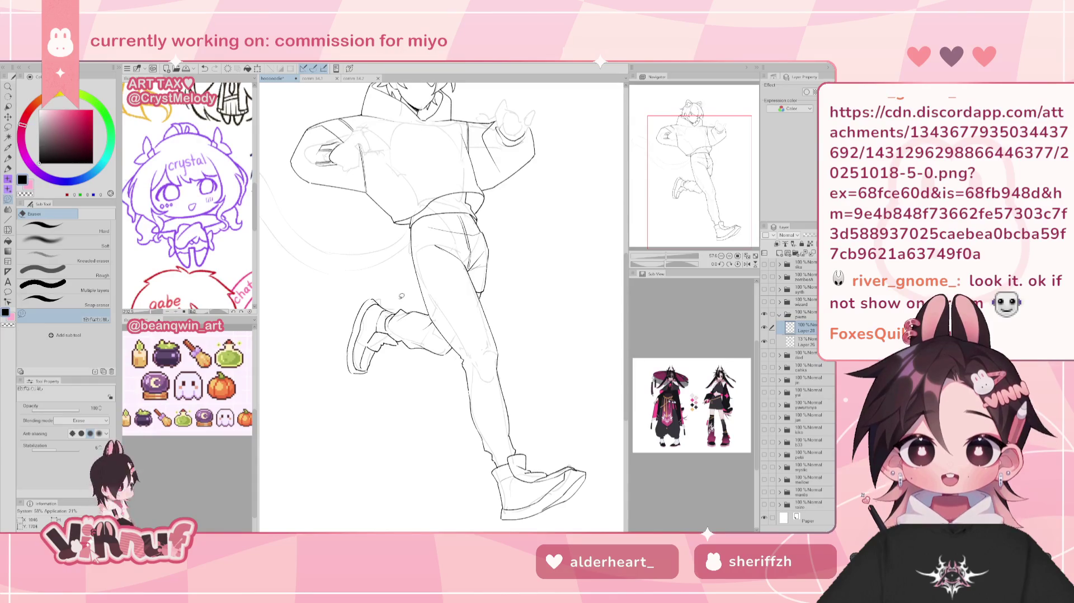
key("p")
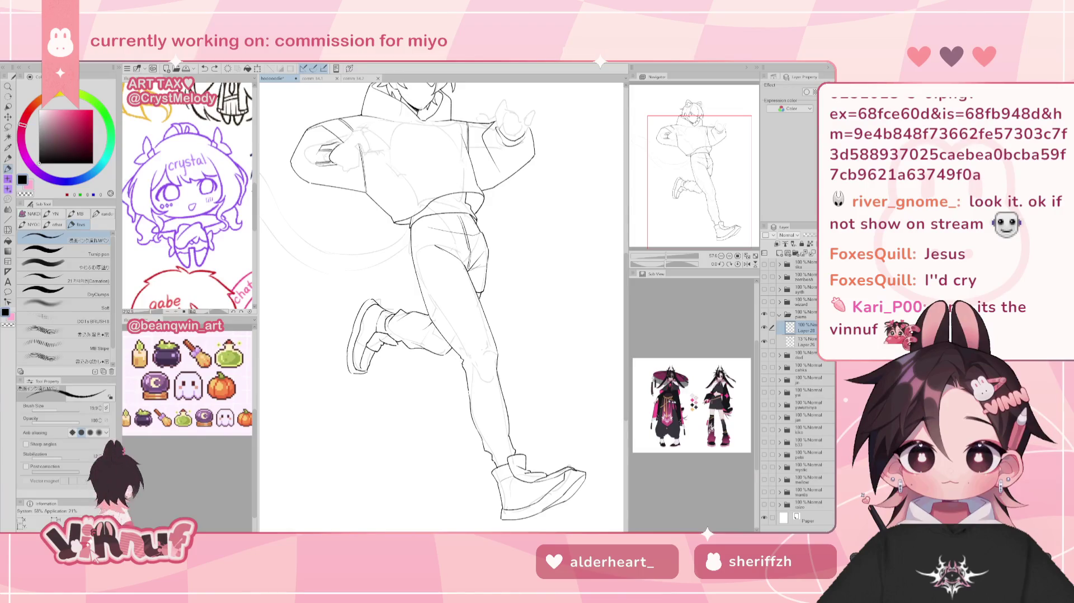
left_click(779, 314)
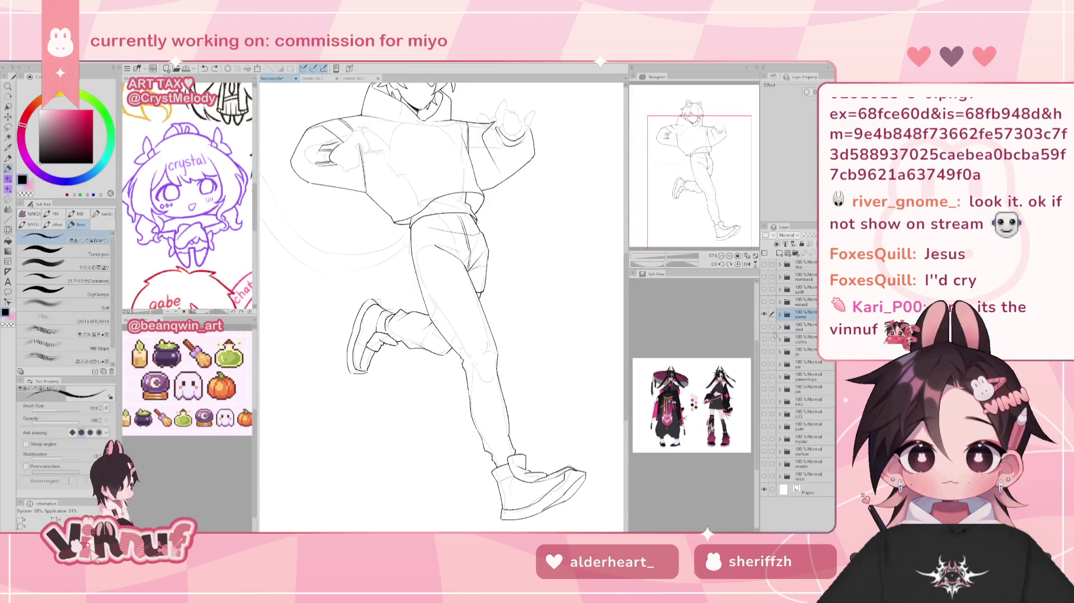
left_click(764, 314)
left_click(764, 475)
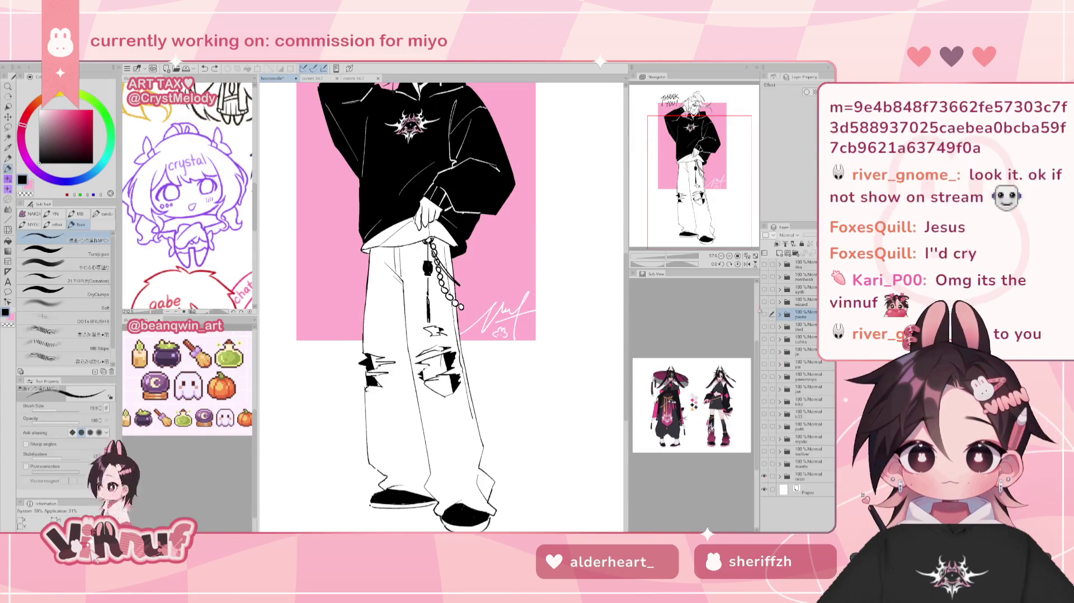
left_click(746, 255)
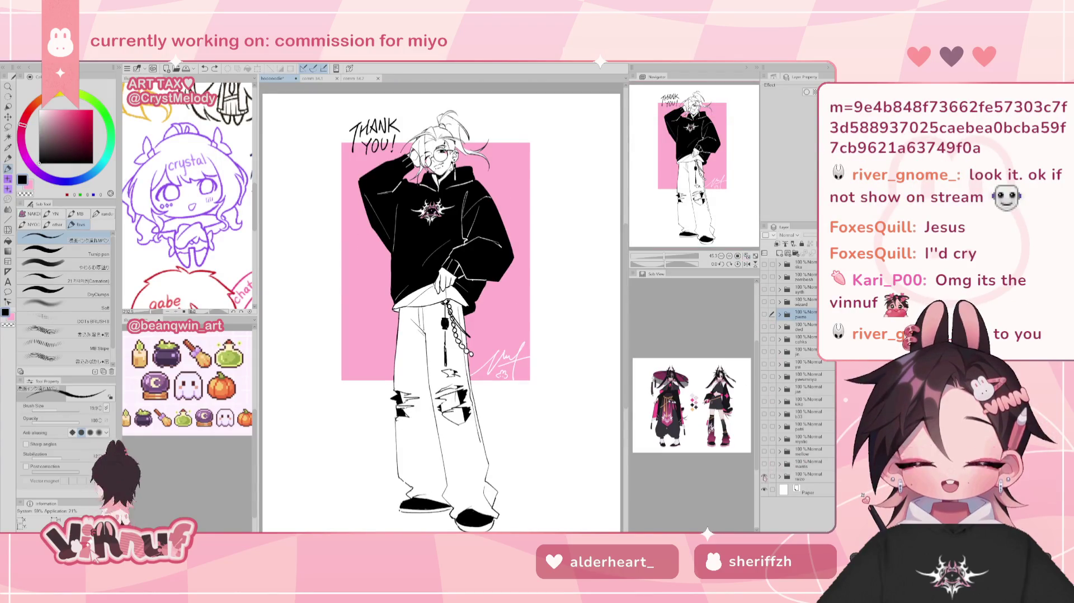
left_click(764, 476)
left_click(764, 454)
left_click(764, 454)
left_click(764, 438)
left_click(764, 439)
left_click(764, 426)
left_click(763, 427)
left_click(764, 426)
left_click(764, 426)
left_click(764, 413)
left_click(764, 414)
left_click(764, 401)
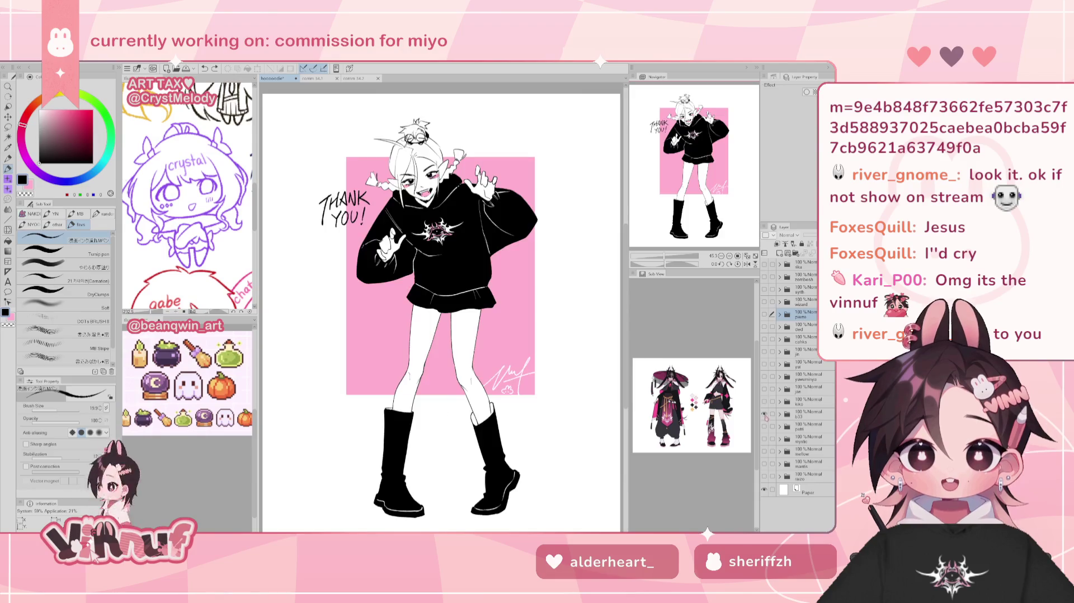
left_click(764, 401)
left_click(764, 389)
left_click(764, 389)
left_click(764, 376)
left_click(764, 376)
left_click(764, 364)
left_click(764, 364)
left_click(764, 351)
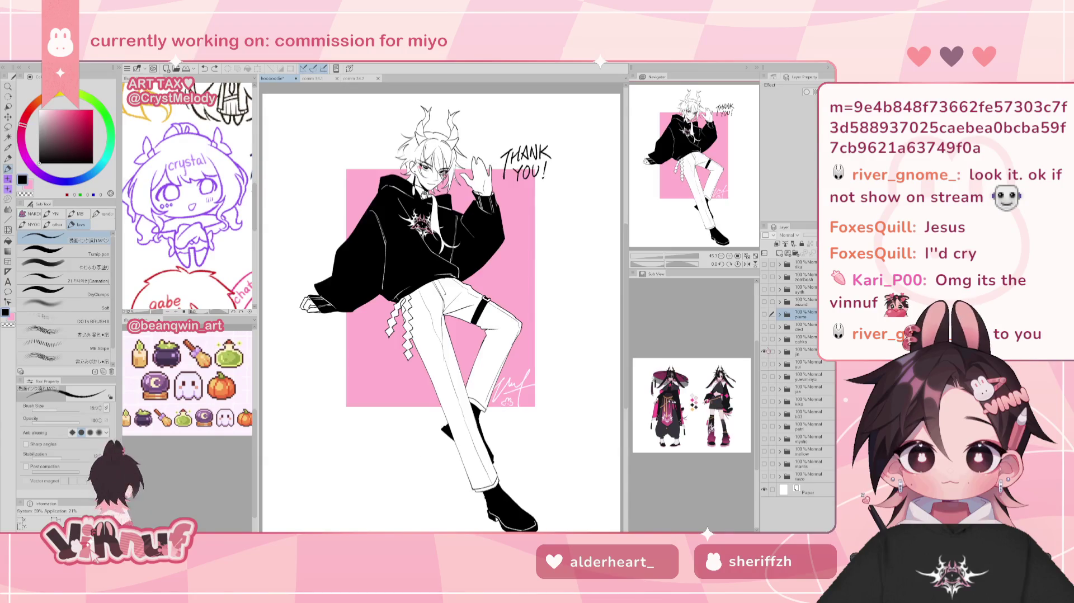
left_click(764, 351)
left_click(764, 339)
left_click(764, 338)
left_click(764, 326)
left_click(764, 326)
left_click(764, 315)
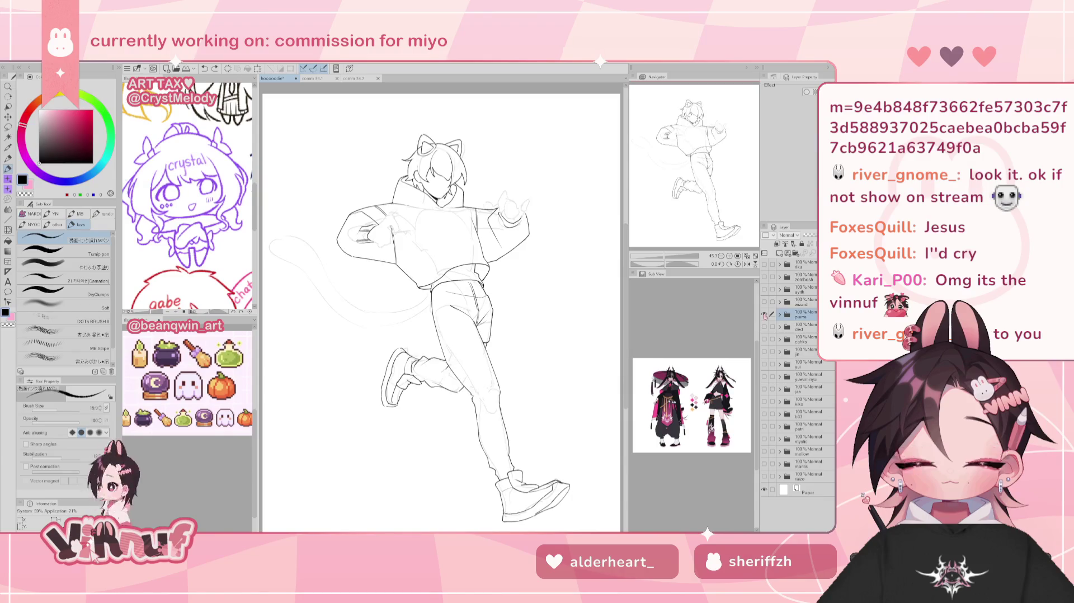
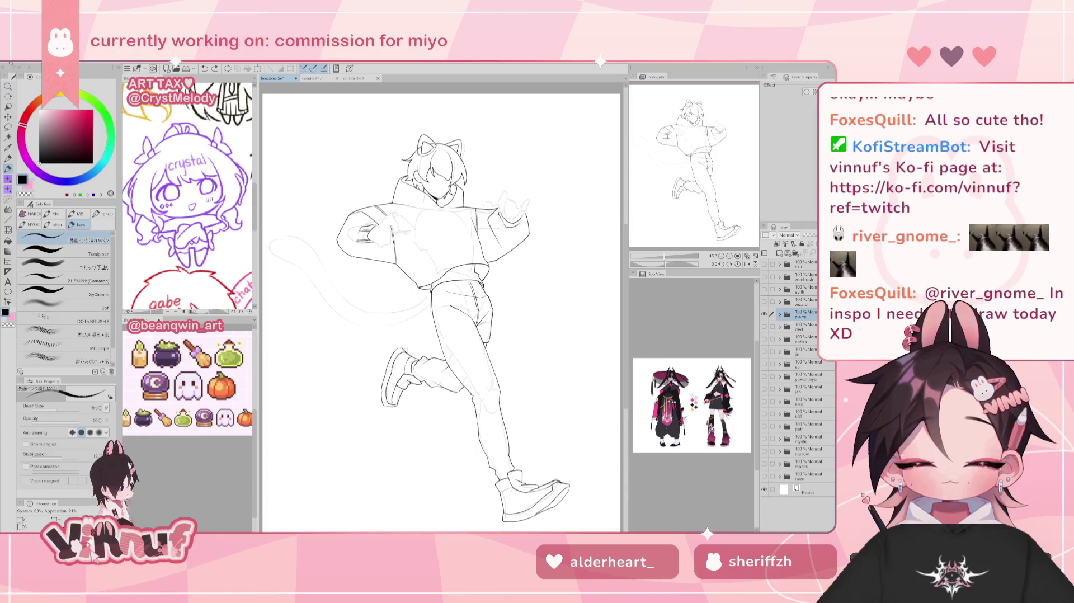
Open the pink-haired character illustration and zoom into it
left_click(17, 62)
left_click(19, 78)
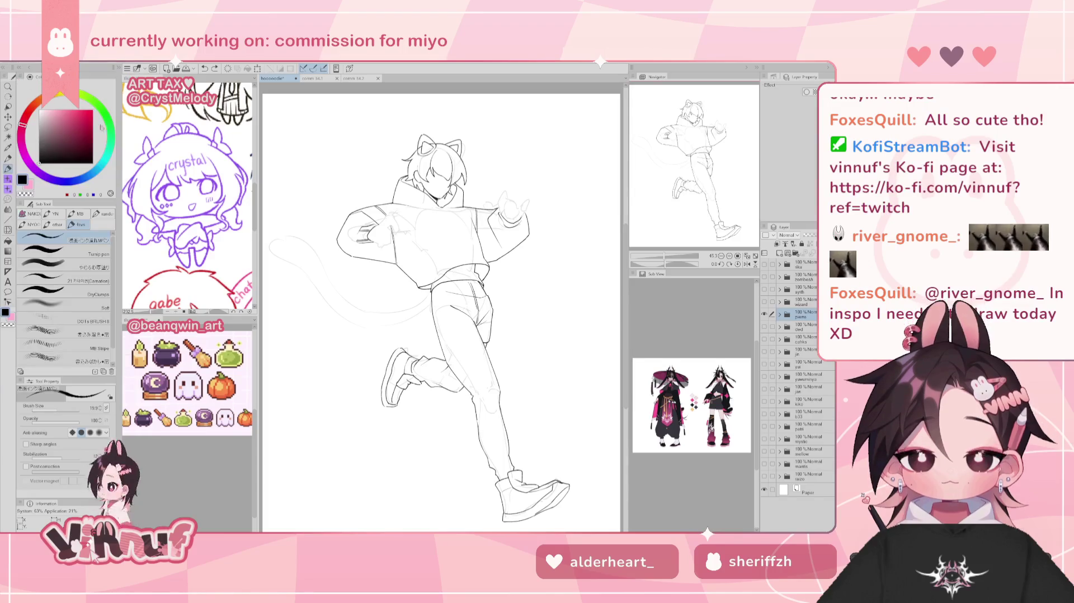
scroll(457, 338, "up", 3)
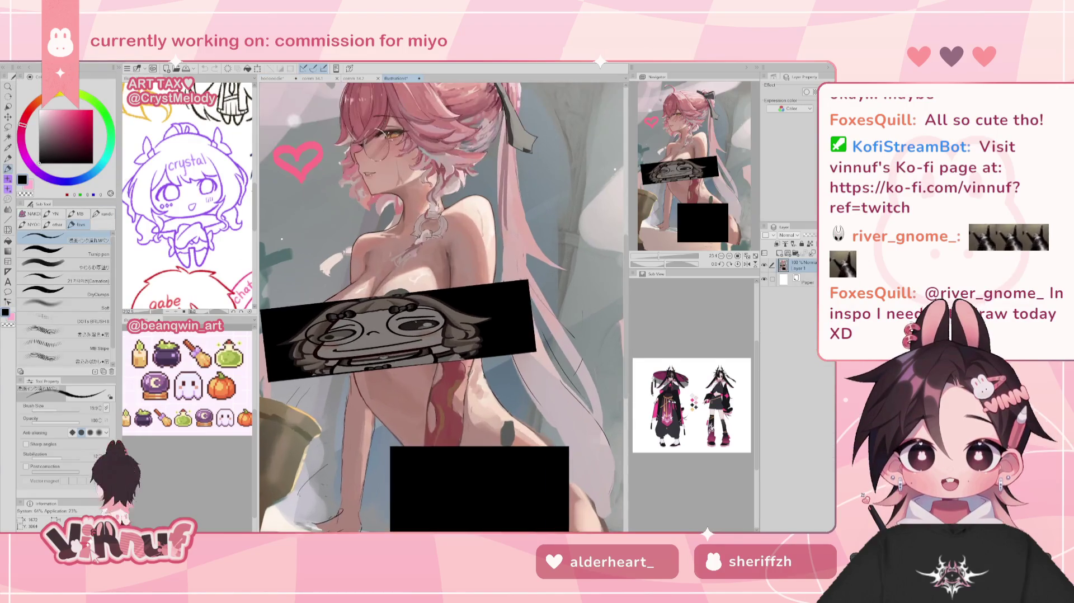
left_click_drag(689, 190, 637, 235)
scroll(636, 240, "down", 2)
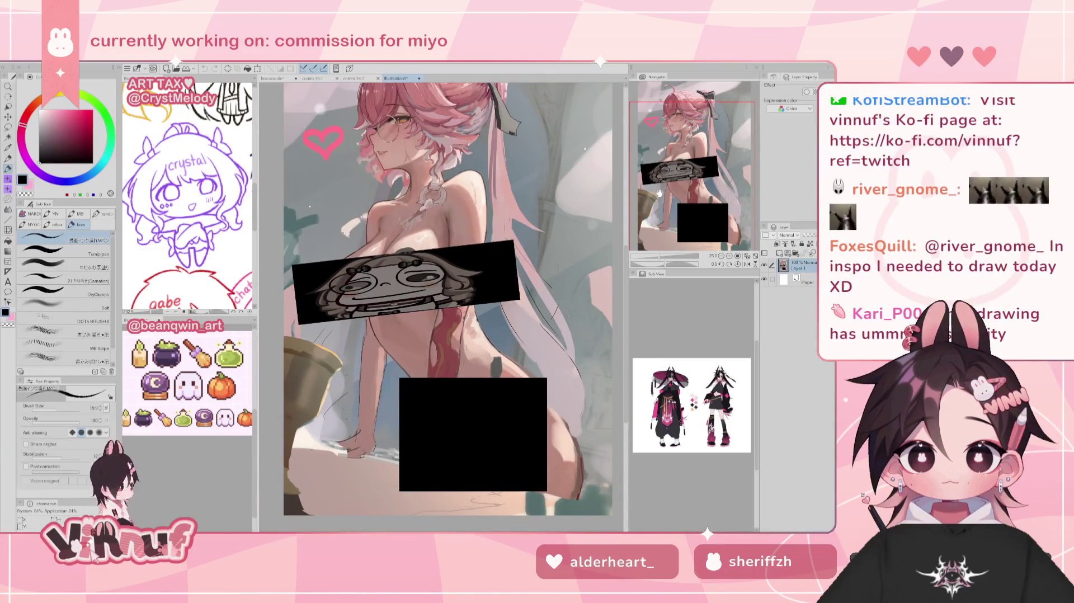
scroll(669, 193, "up", 1)
Zoom in on the character's head and pan across the artwork
mouse_move(669, 193)
left_mouse_down()
mouse_move(694, 136)
mouse_move(693, 163)
left_mouse_up()
scroll(294, 283, "down", 1)
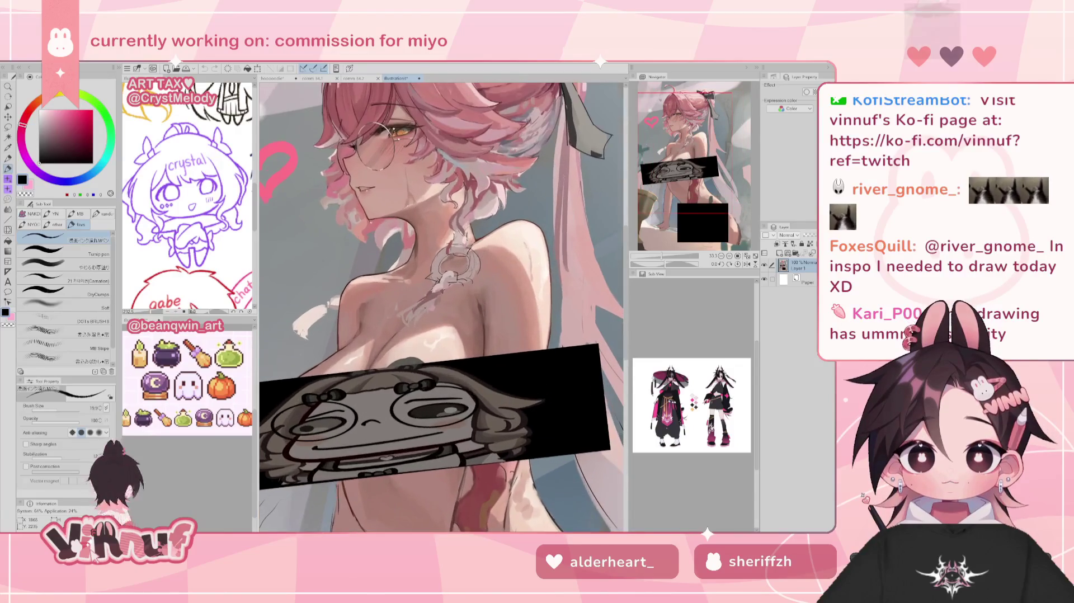
scroll(303, 283, "down", 2)
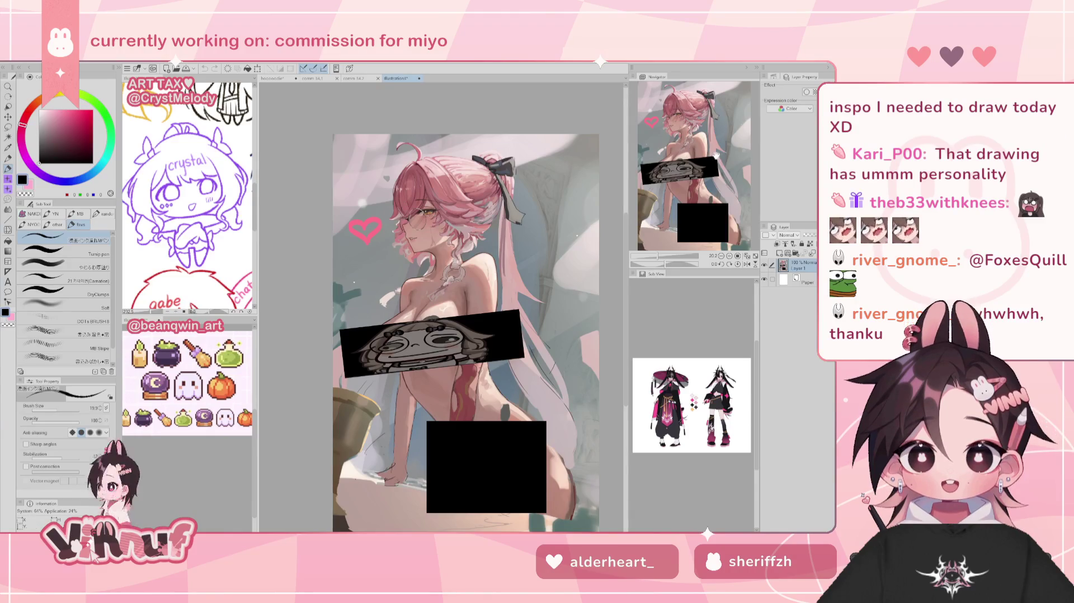
scroll(624, 352, "up", 2)
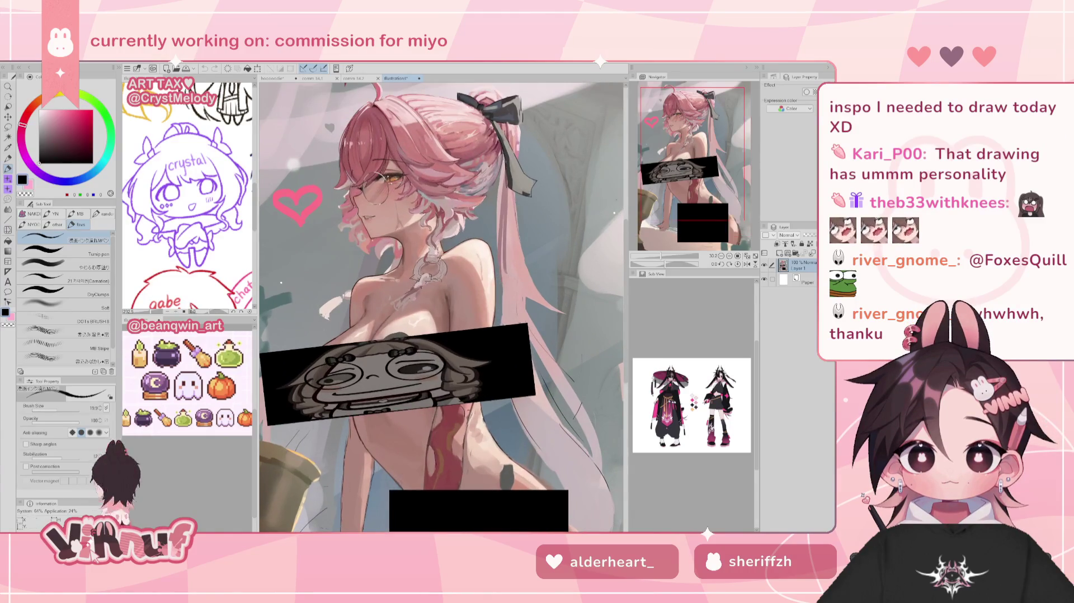
left_click_drag(685, 147, 679, 140)
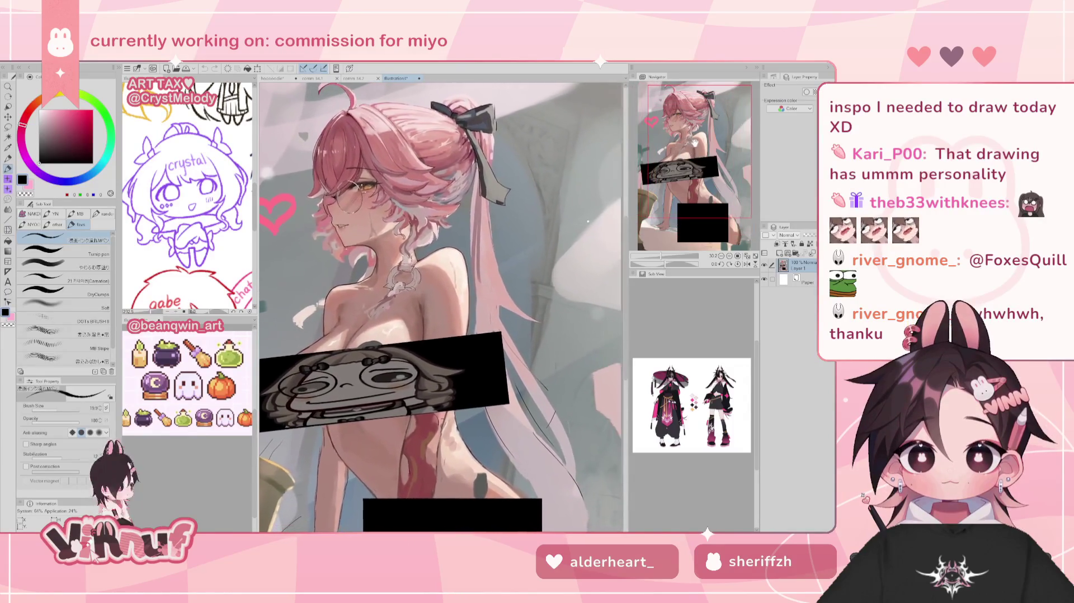
Reframe the figure, then center and zoom in on the character's face
left_click_drag(472, 311, 426, 316)
scroll(426, 318, "down", 2)
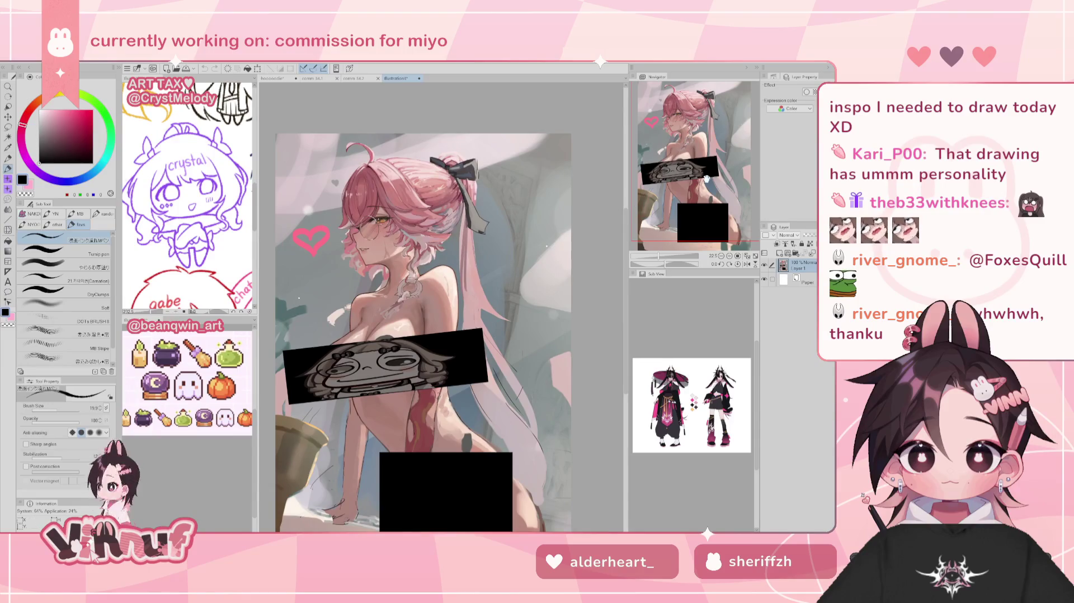
left_click_drag(683, 193, 674, 220)
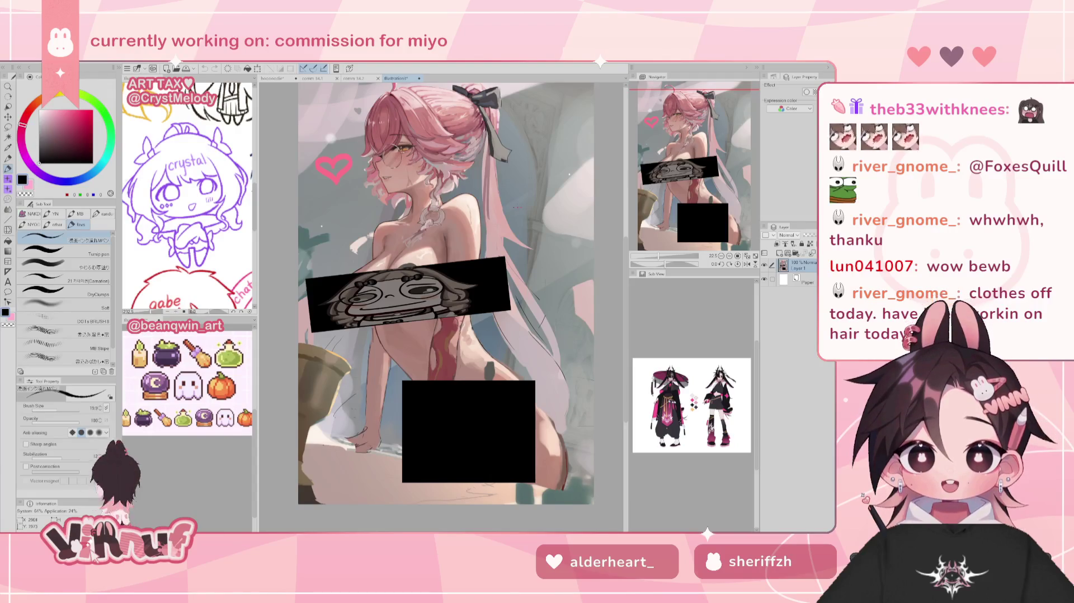
scroll(365, 184, "up", 5)
left_click_drag(686, 173, 689, 152)
key("ctrl+plus")
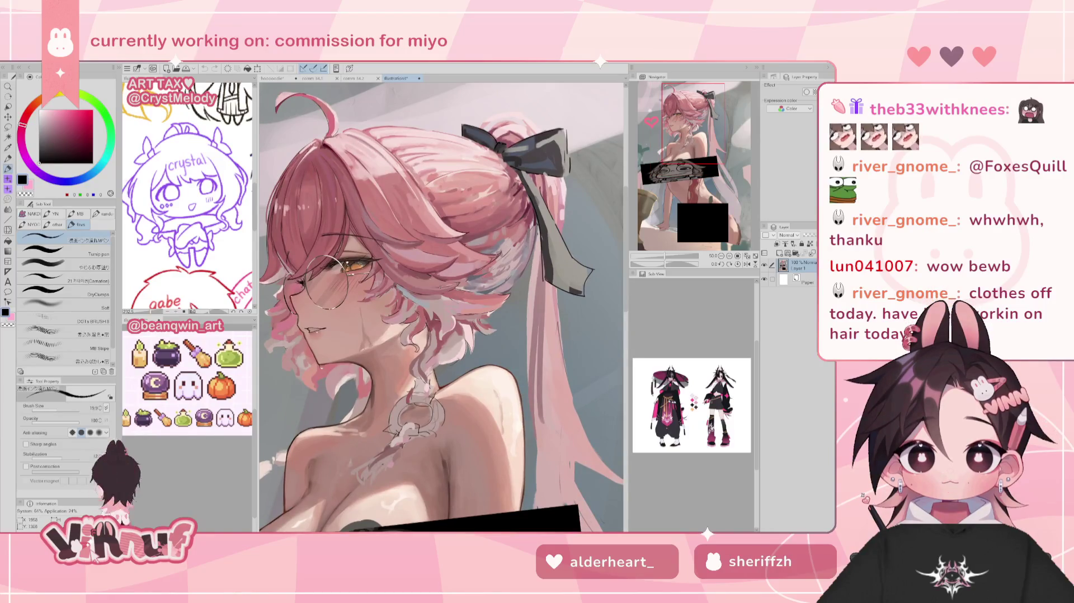
key("ctrl+minus")
key("ctrl+minus")
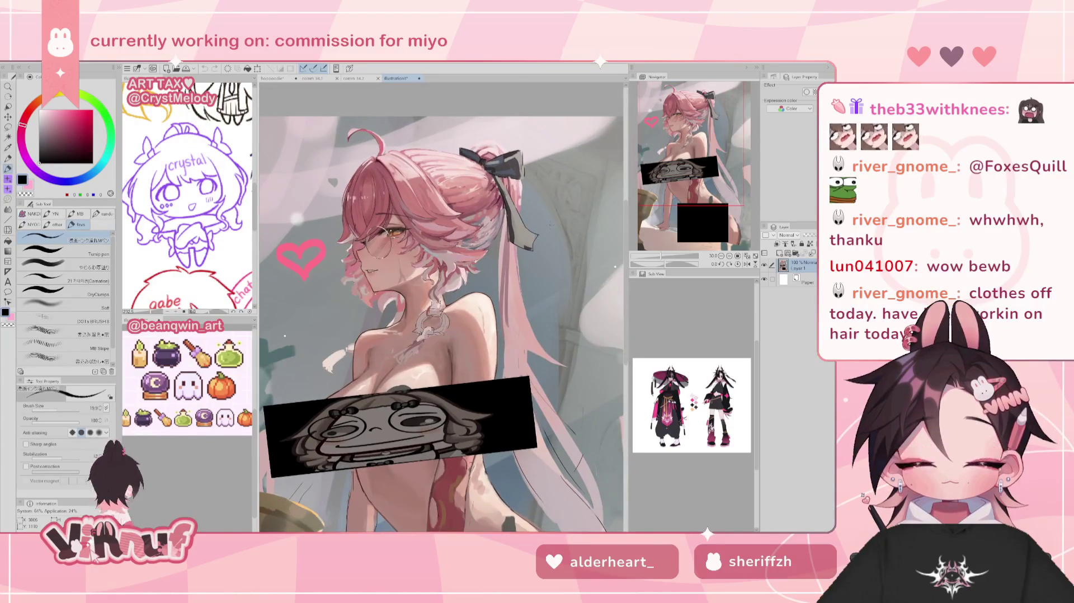
key("ctrl+plus")
key("ctrl+plus")
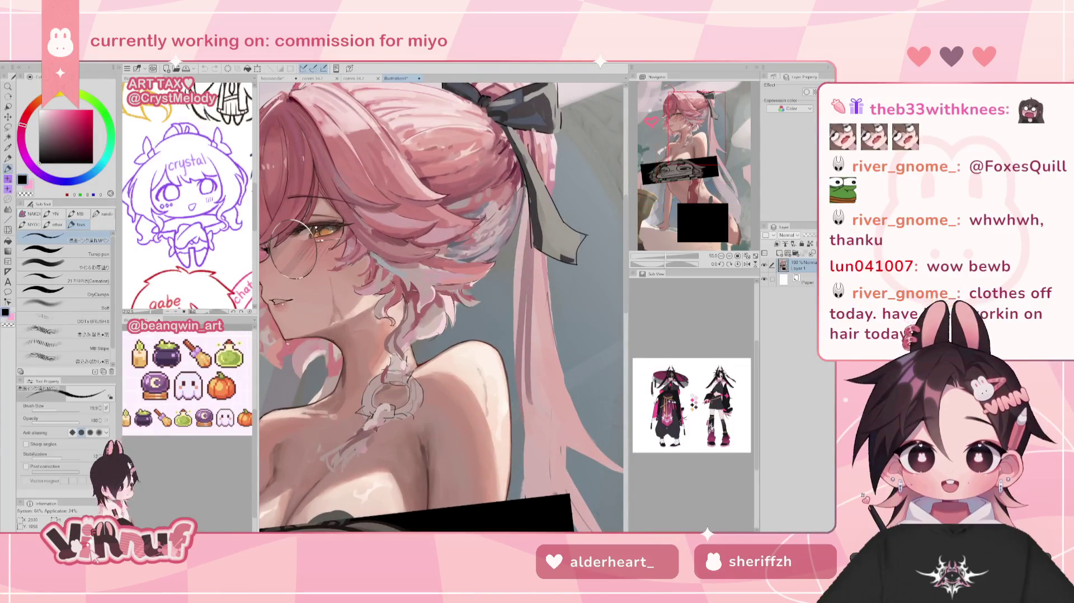
key("ctrl+minus")
key("ctrl+minus")
key("ctrl+minus")
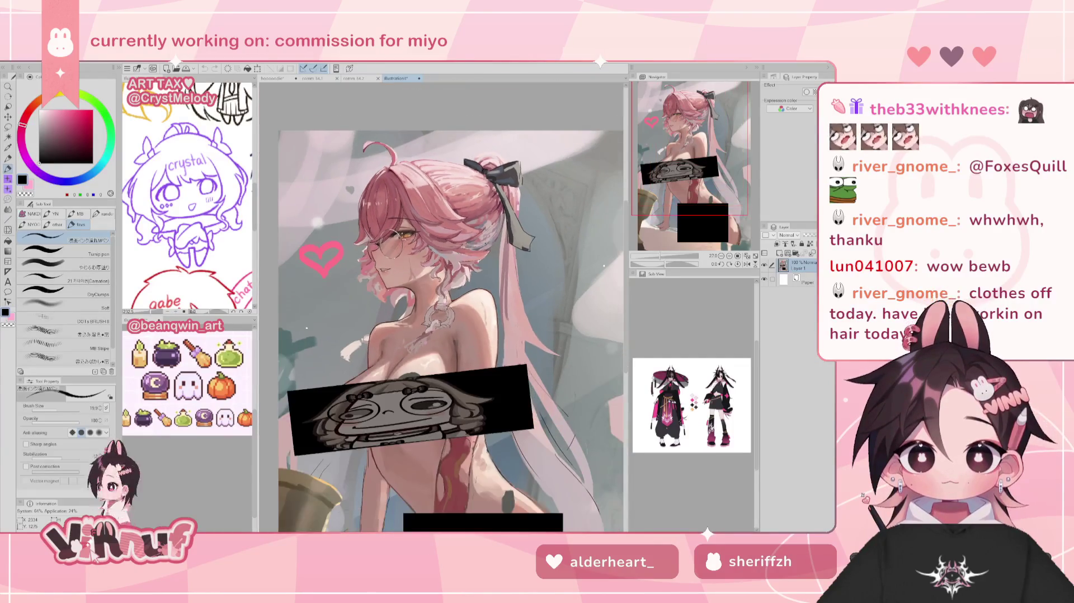
key("ctrl+plus")
key("ctrl+plus")
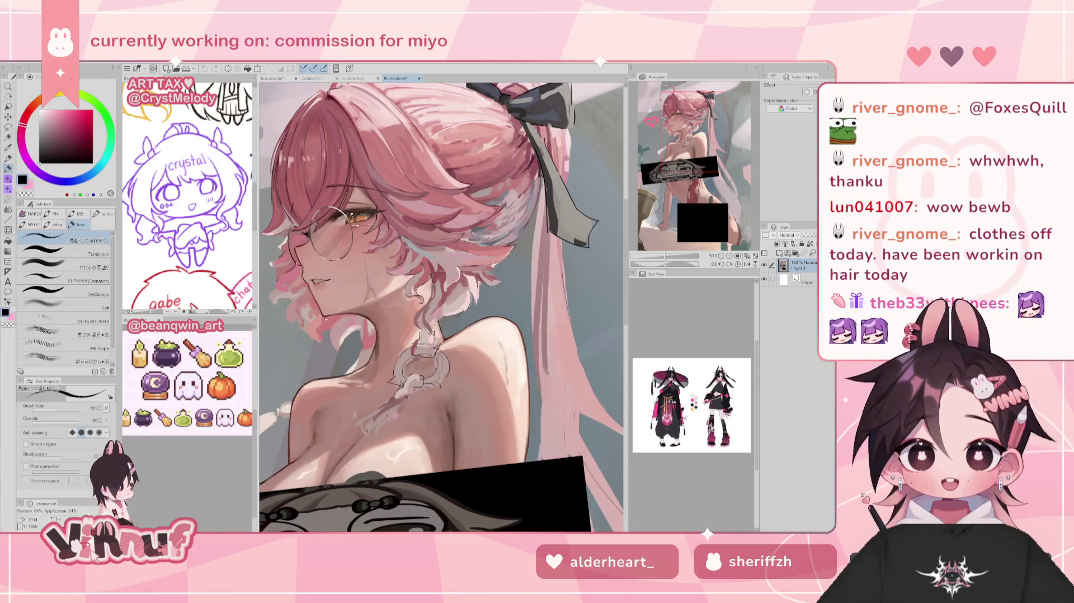
scroll(438, 330, "down", 1)
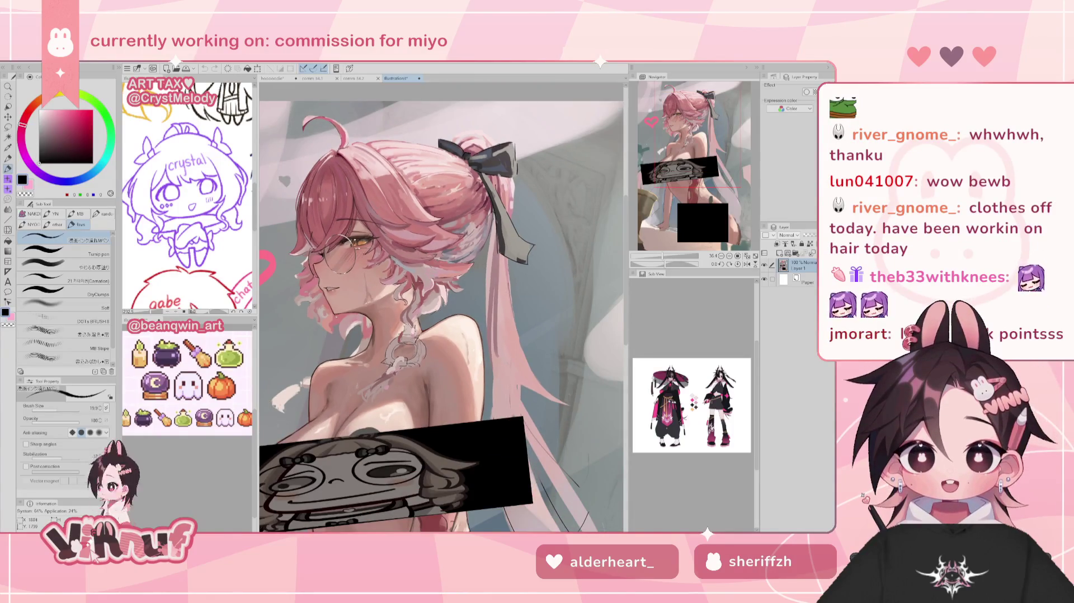
scroll(437, 330, "down", 1)
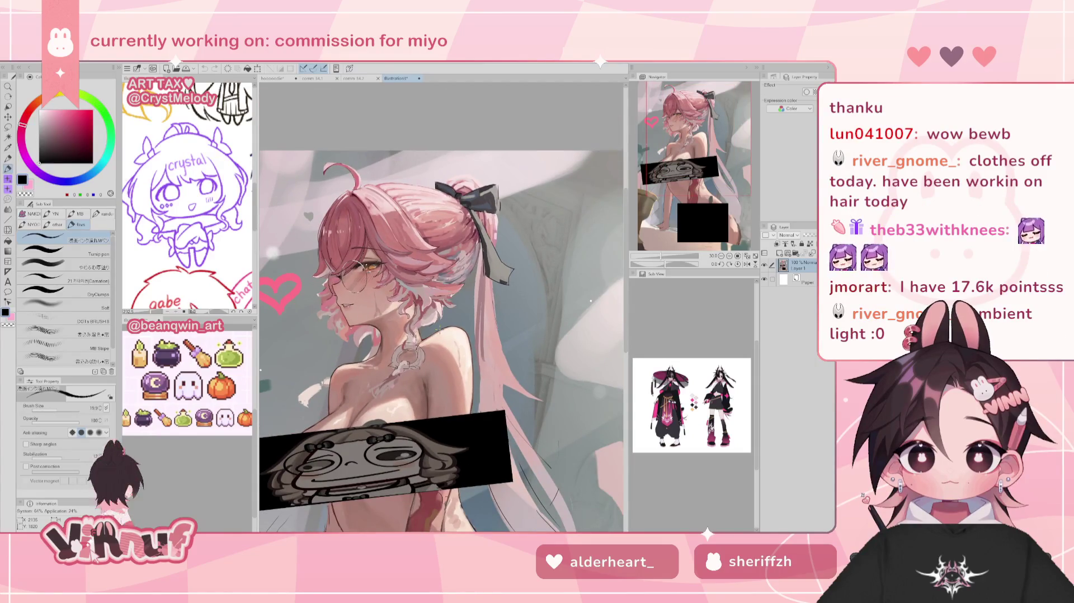
scroll(438, 330, "up", 1)
scroll(438, 330, "up", 1)
scroll(438, 330, "up", 1)
scroll(438, 330, "up", 1)
scroll(438, 330, "up", 1)
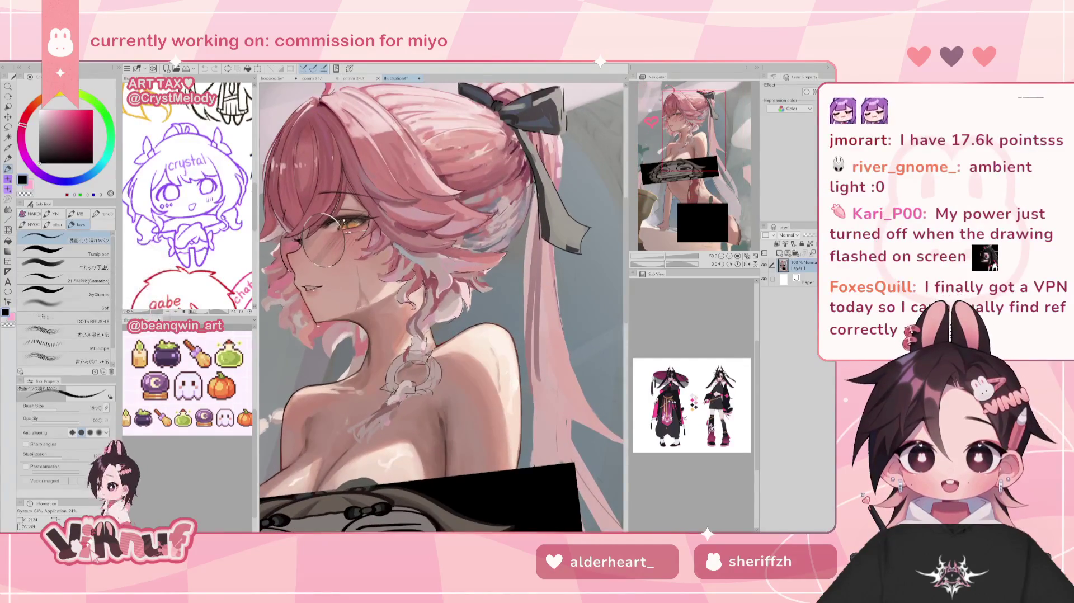
scroll(438, 330, "down", 2)
scroll(708, 169, "down", 1)
scroll(720, 174, "down", 1)
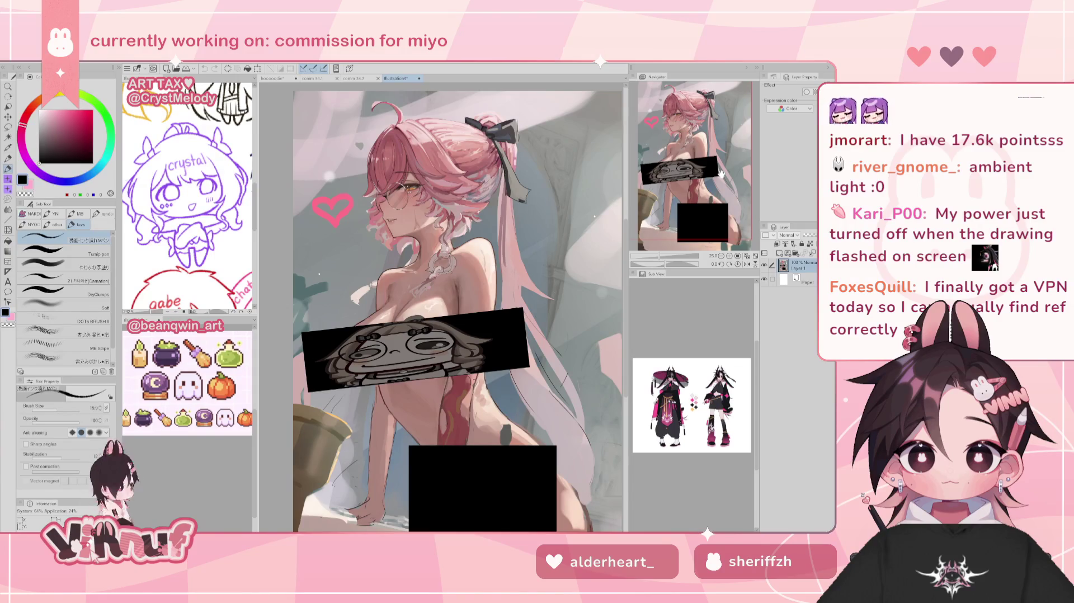
scroll(416, 356, "up", 1)
scroll(417, 356, "up", 1)
scroll(417, 357, "up", 1)
scroll(417, 357, "up", 1)
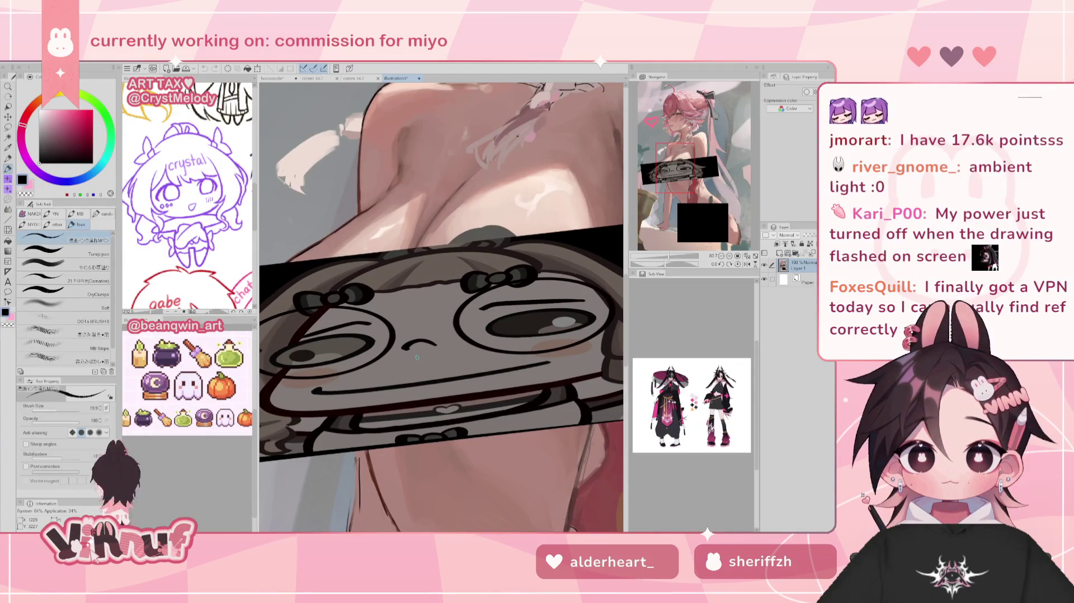
scroll(417, 356, "down", 2)
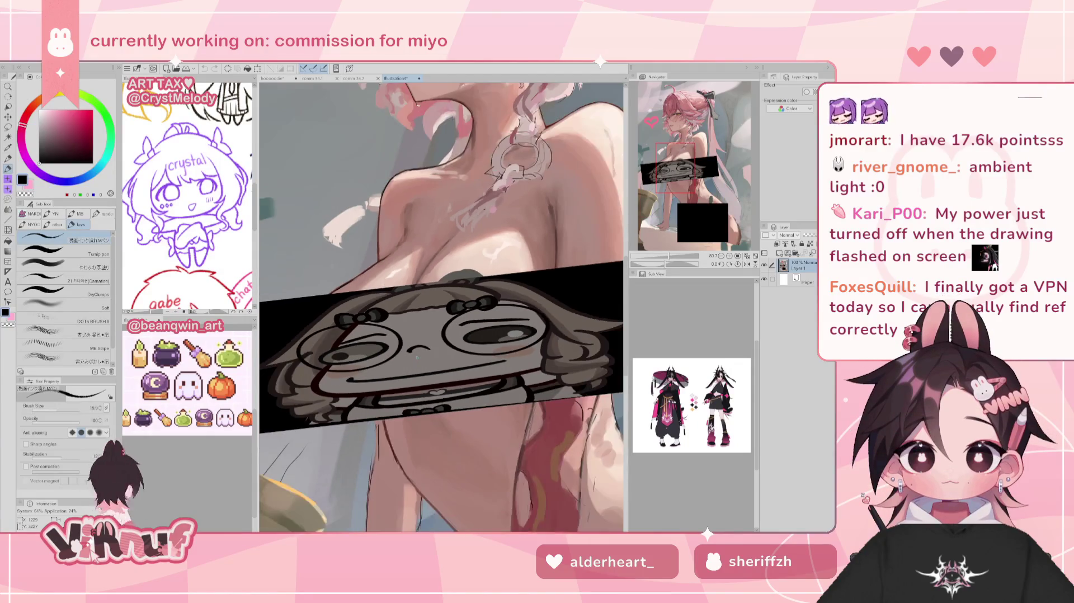
left_click_drag(695, 179, 695, 146)
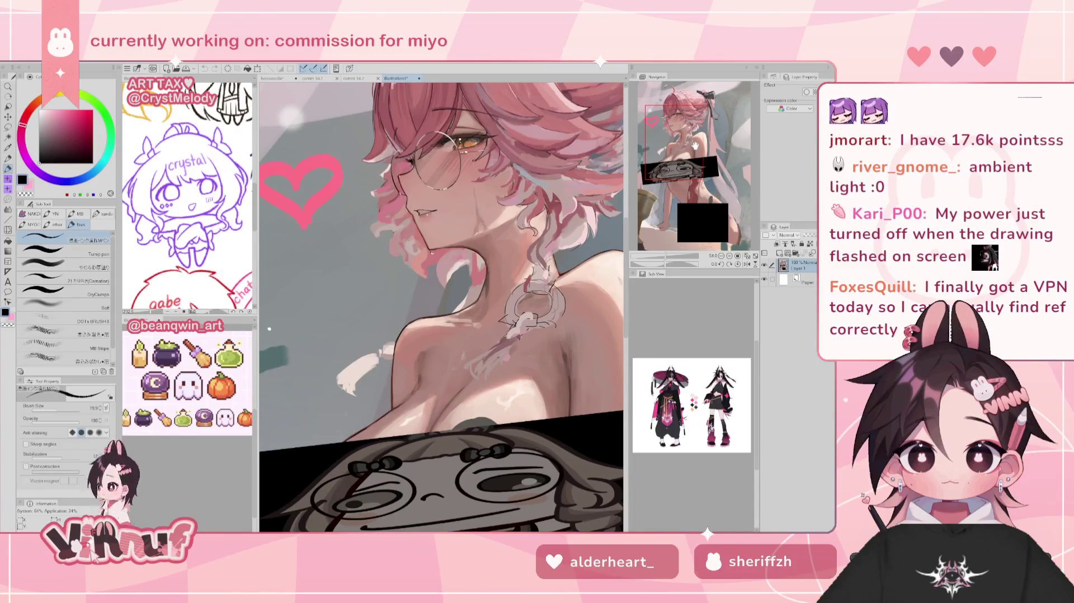
left_click_drag(695, 147, 696, 144)
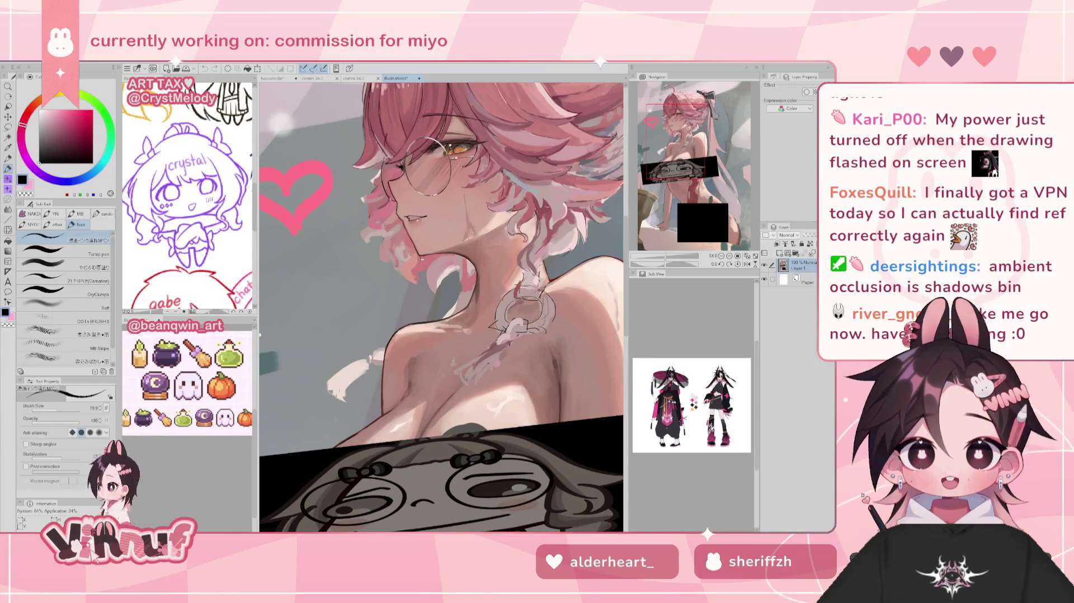
key("ctrl+minus")
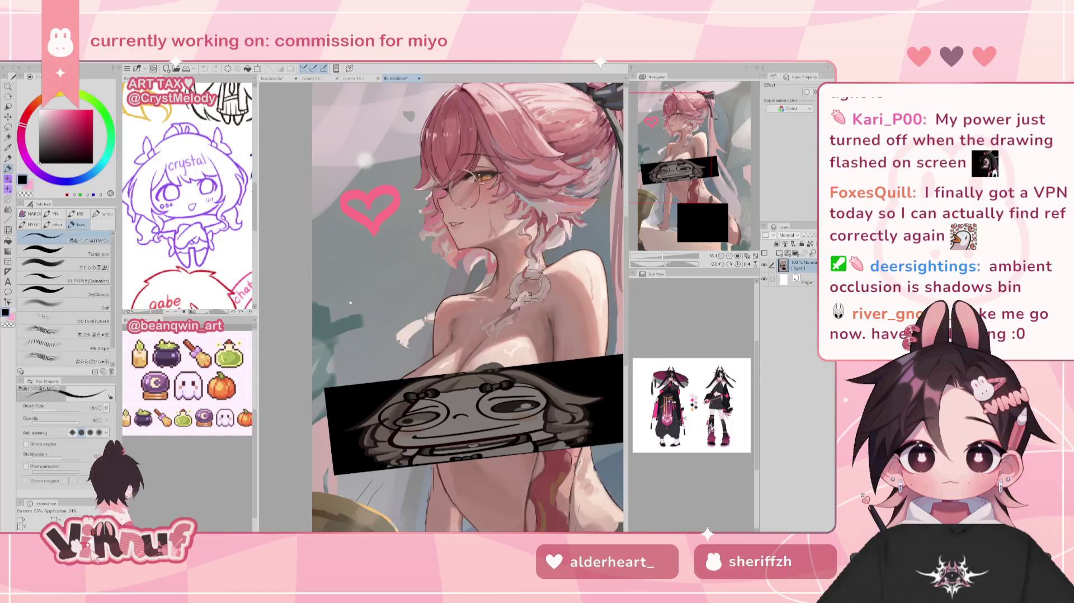
scroll(615, 185, "up", 2)
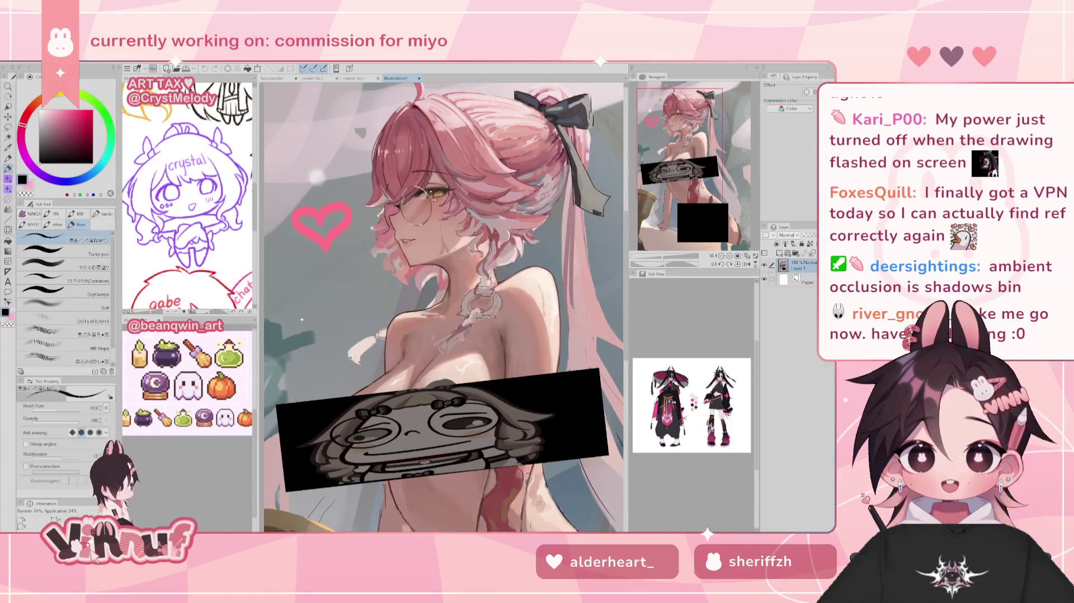
scroll(615, 185, "up", 2)
scroll(615, 184, "up", 2)
scroll(615, 184, "up", 1)
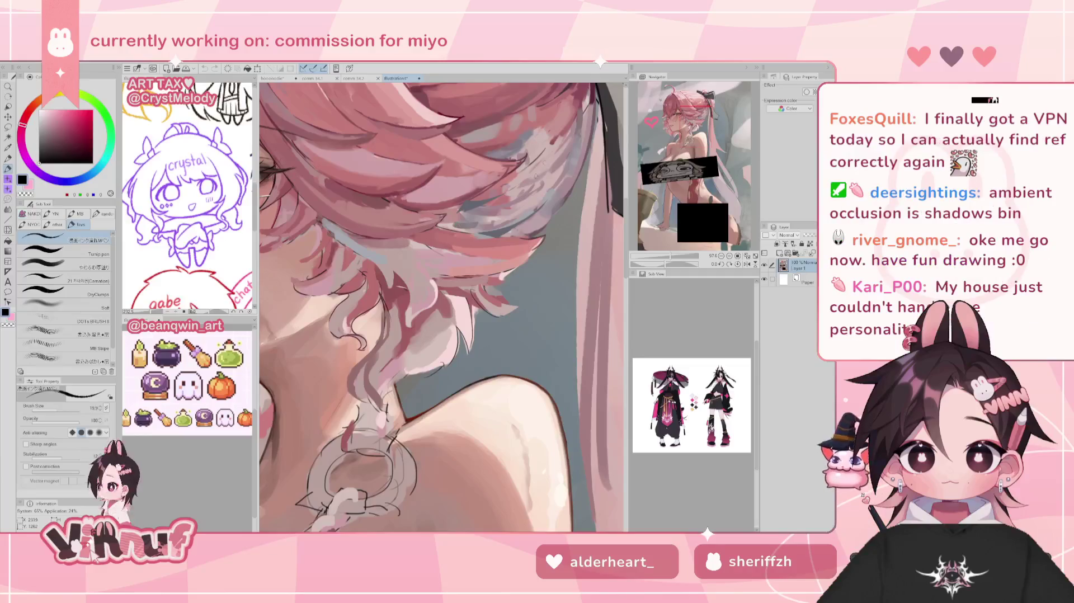
scroll(441, 307, "down", 2)
scroll(441, 307, "down", 2)
scroll(441, 307, "down", 1)
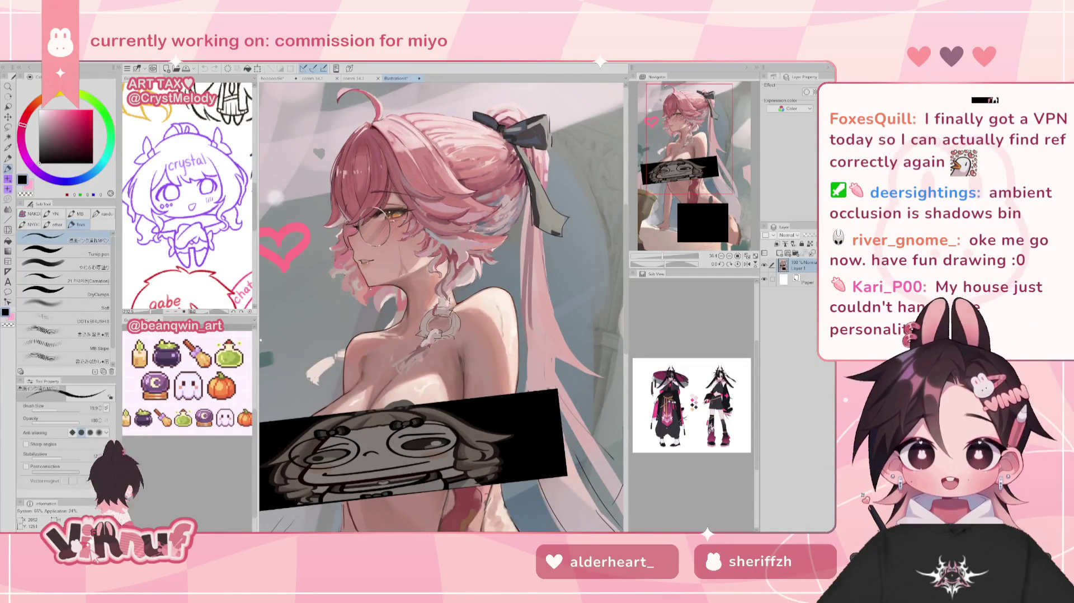
scroll(692, 163, "down", 1)
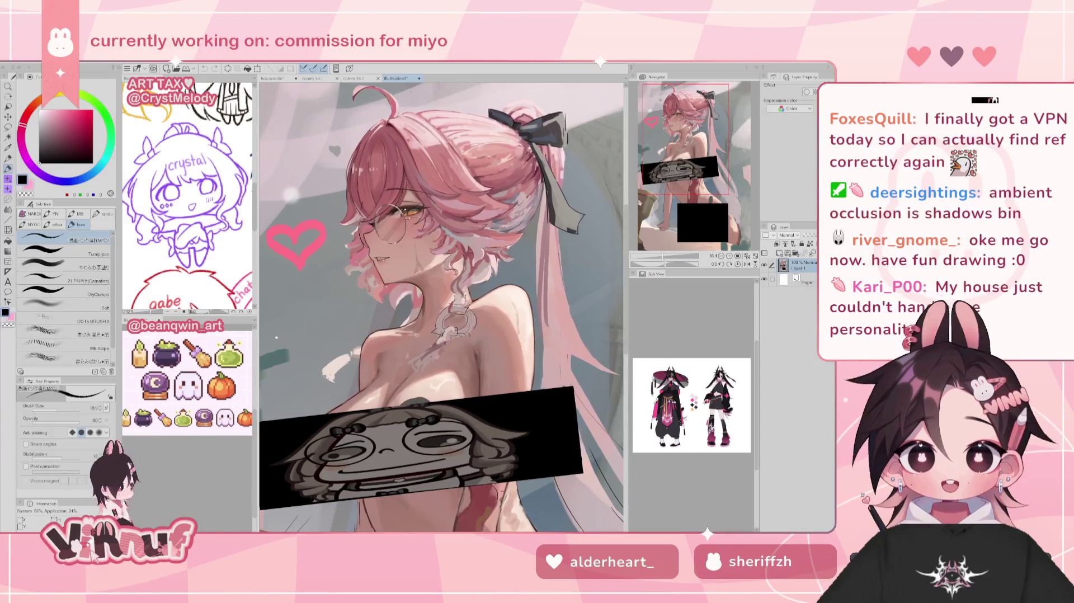
scroll(691, 164, "down", 1)
scroll(691, 164, "down", 1)
scroll(442, 313, "up", 1)
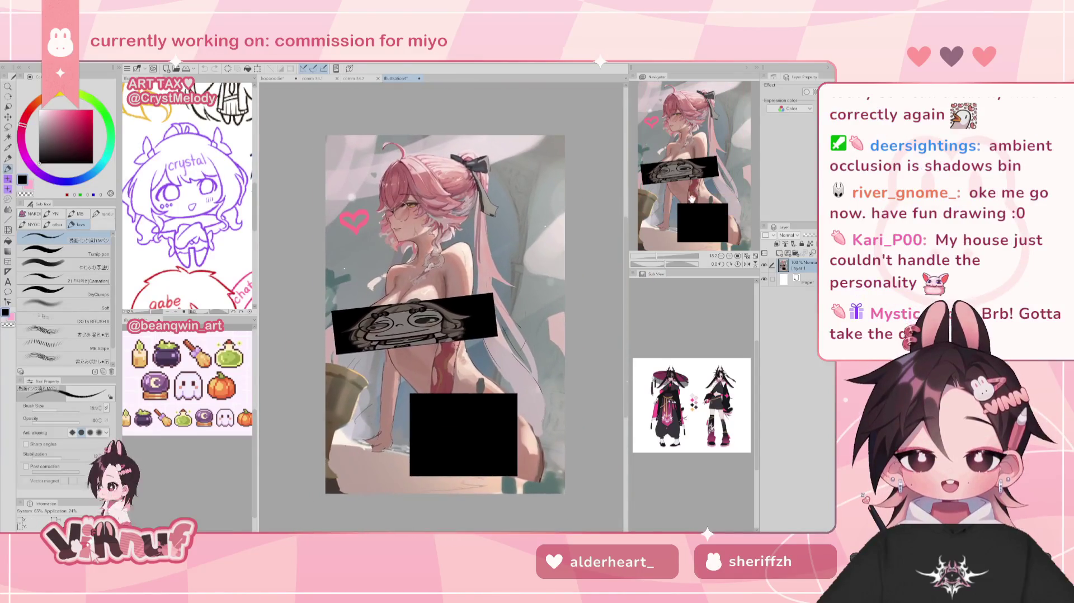
scroll(441, 313, "up", 1)
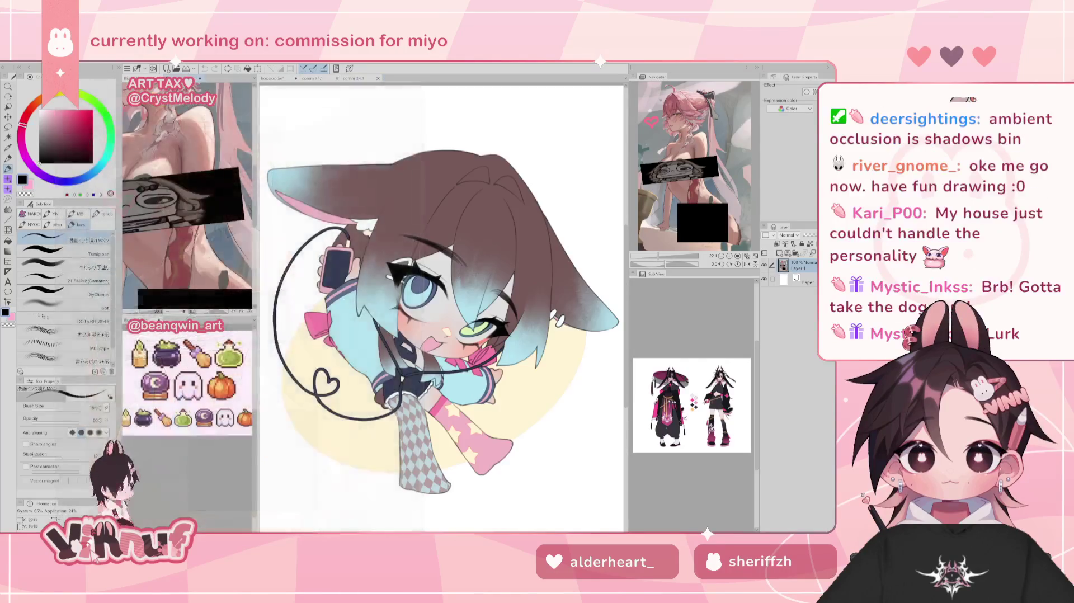
Reposition the chibi illustration view, then return to the running cat-eared boy sketch
left_click_drag(719, 168, 677, 135)
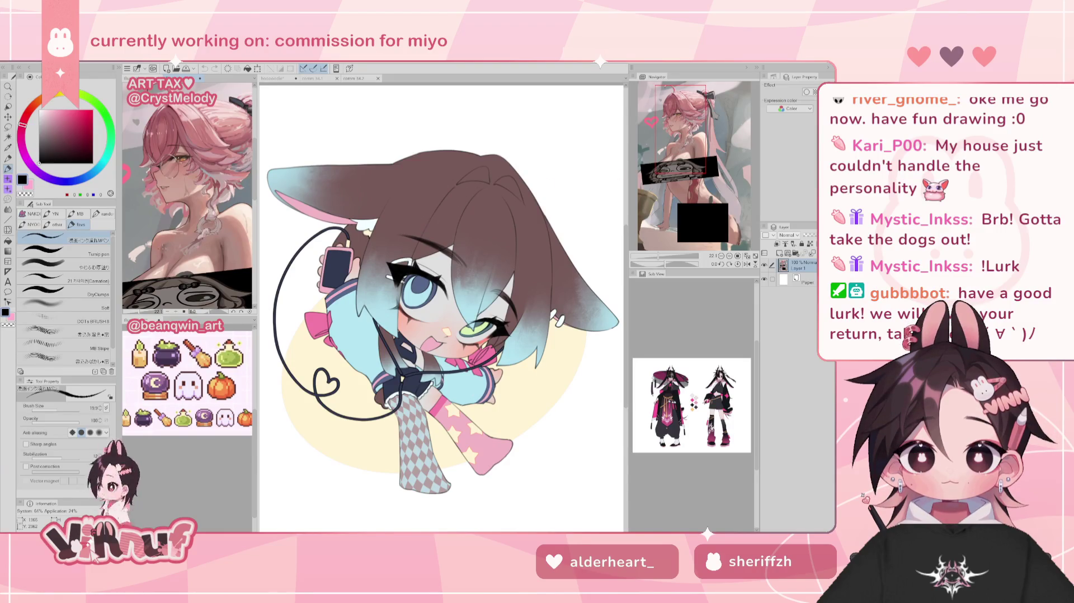
scroll(188, 196, "down", 1)
left_click_drag(719, 130, 704, 136)
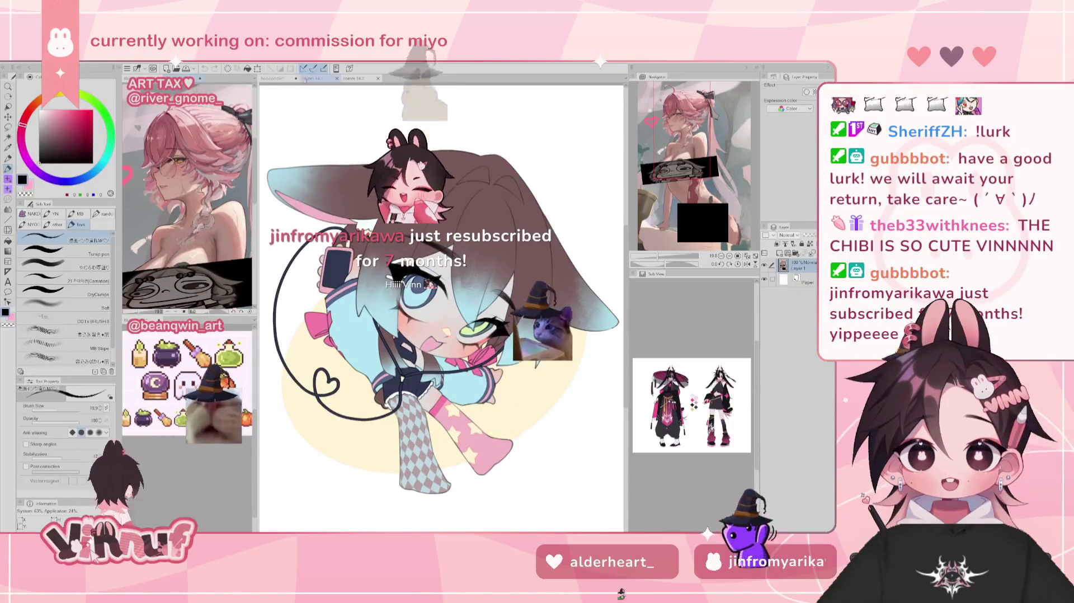
left_click(274, 78)
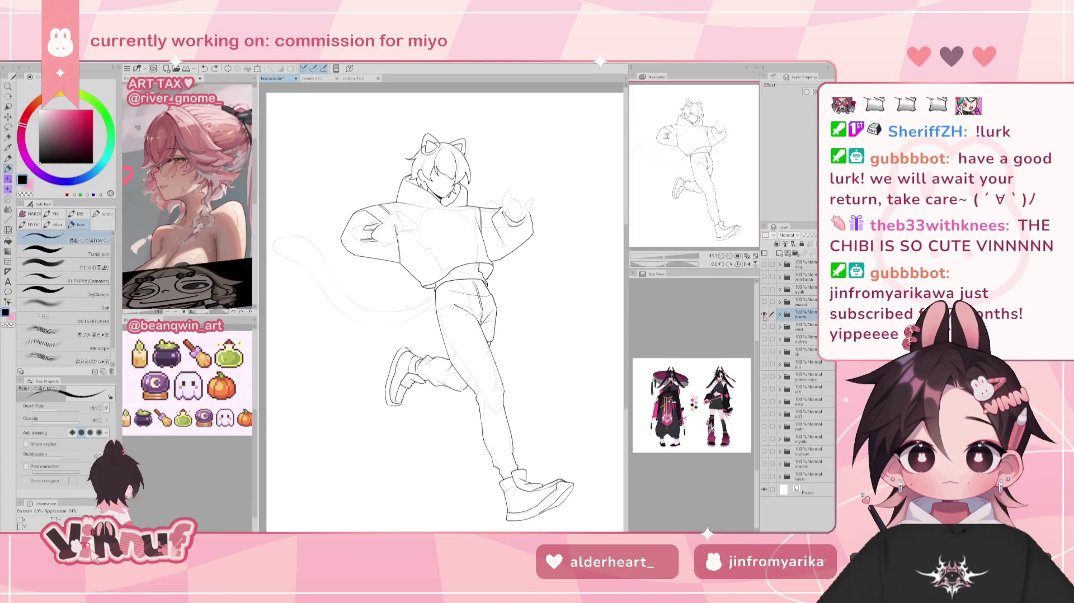
On Layer 28 in the pierre folder, redraw the hip and upper-leg line with the pen
key("ctrl+plus")
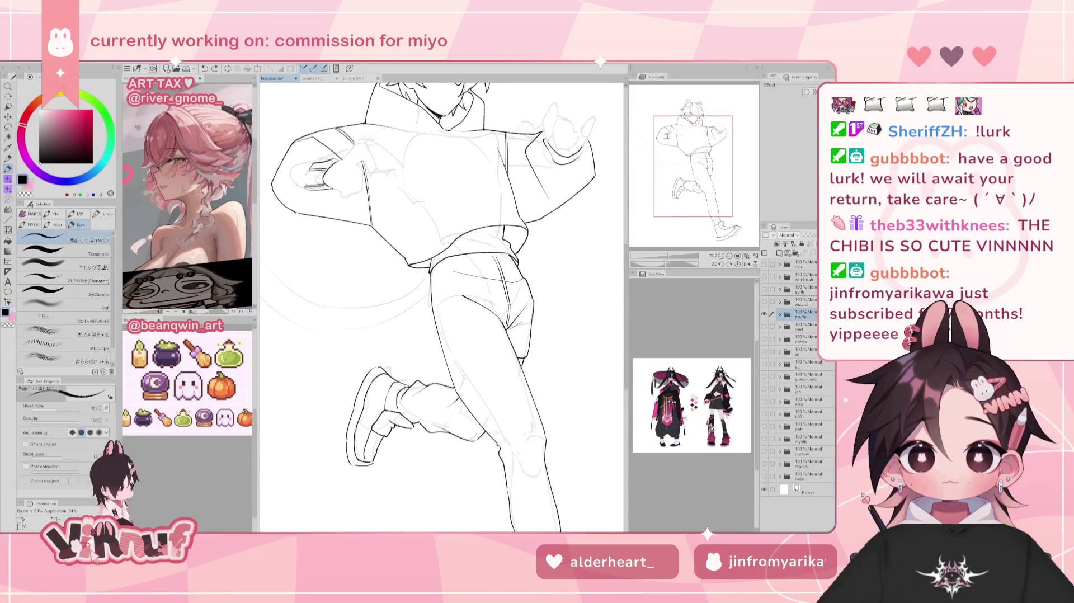
key("e")
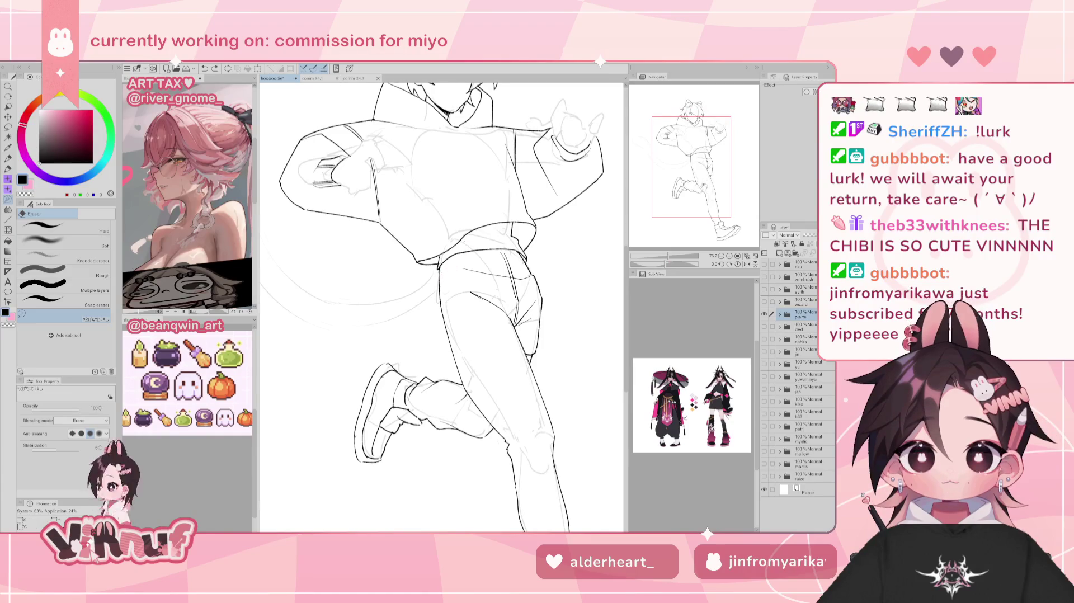
scroll(441, 307, "down", 1)
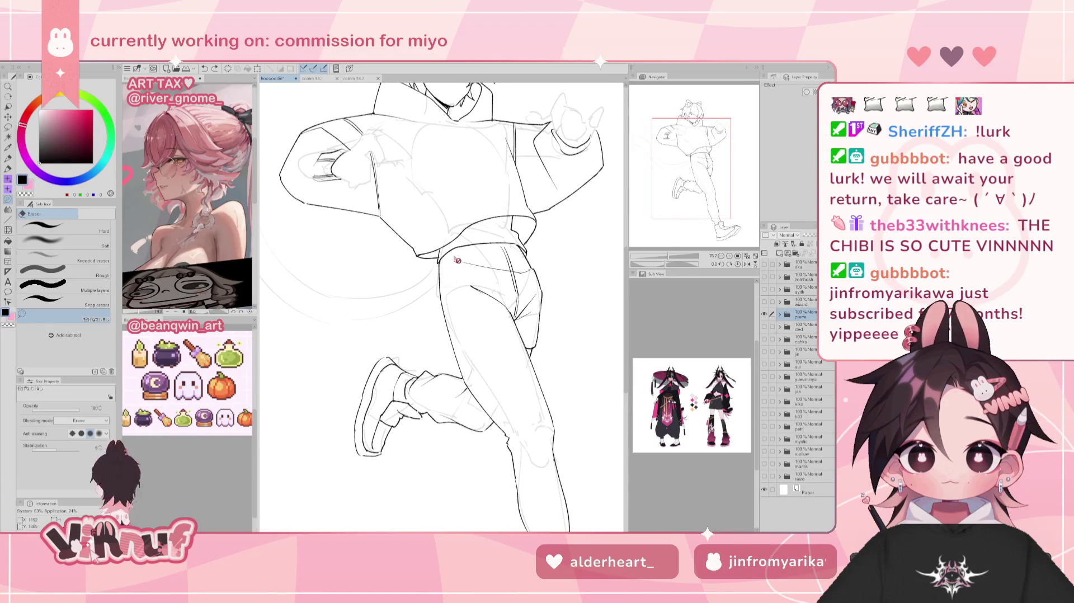
left_click(779, 315)
left_click(808, 330)
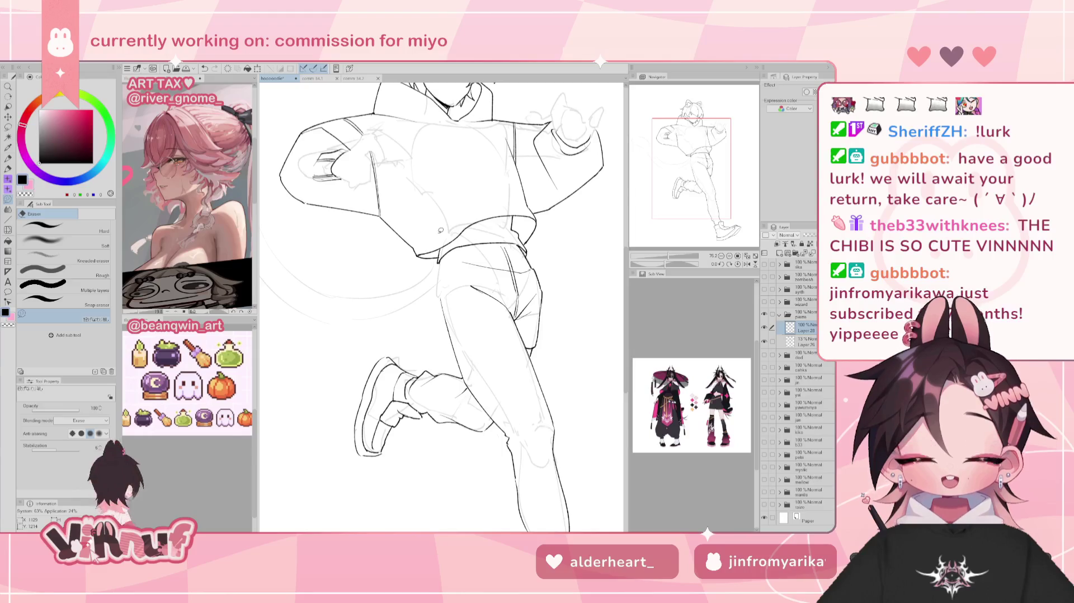
key("p")
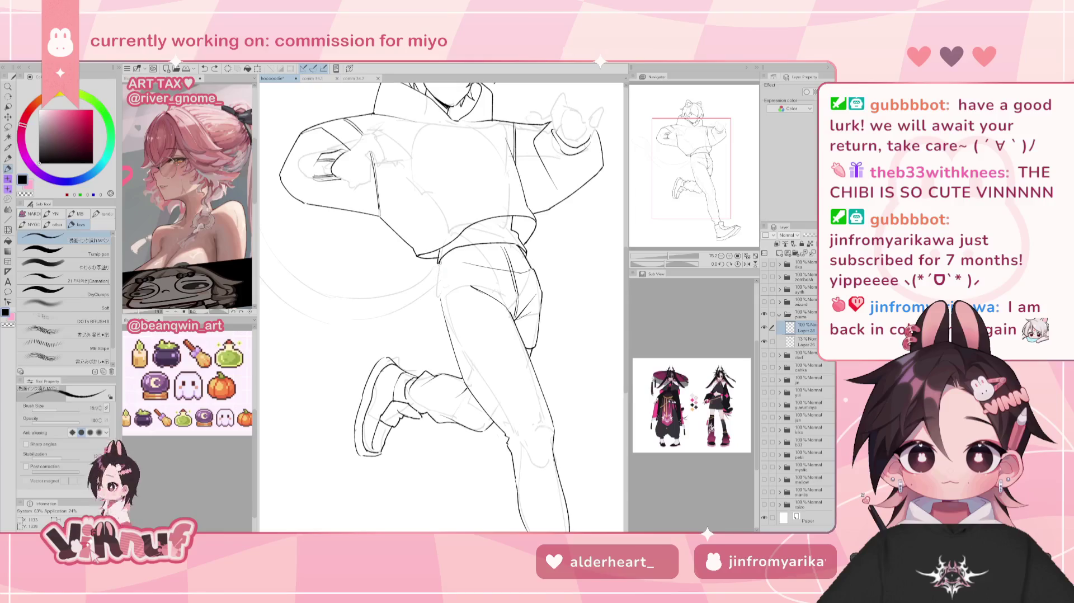
left_click_drag(435, 292, 440, 263)
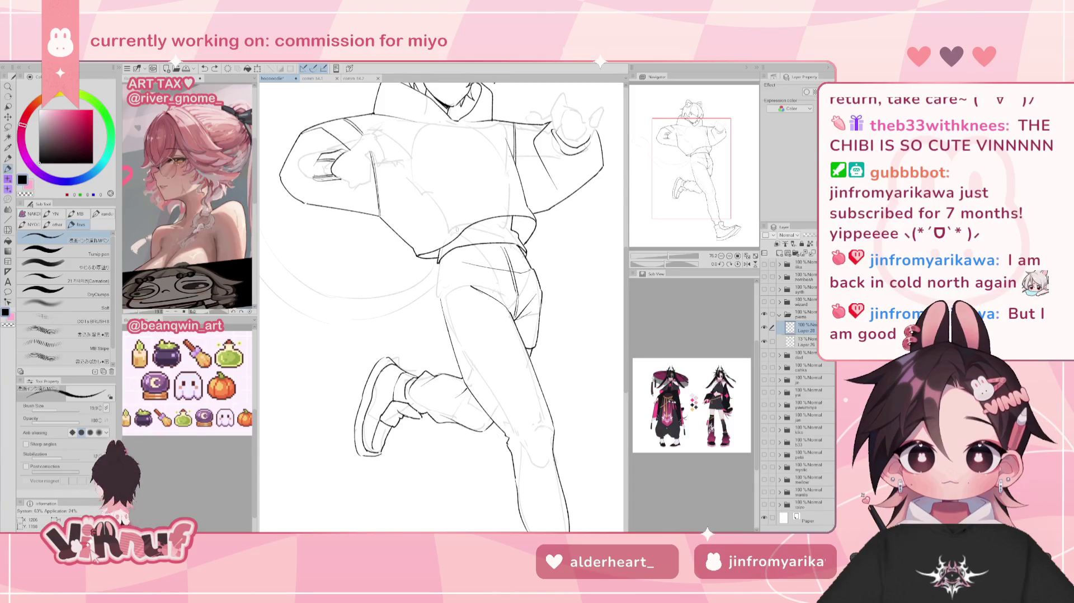
key("e")
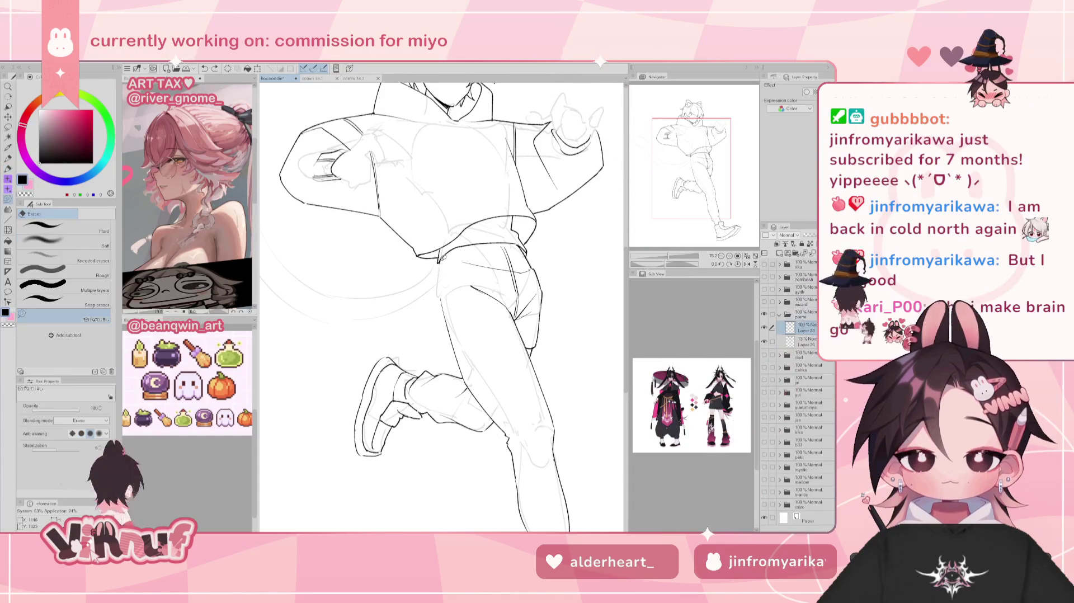
key("p")
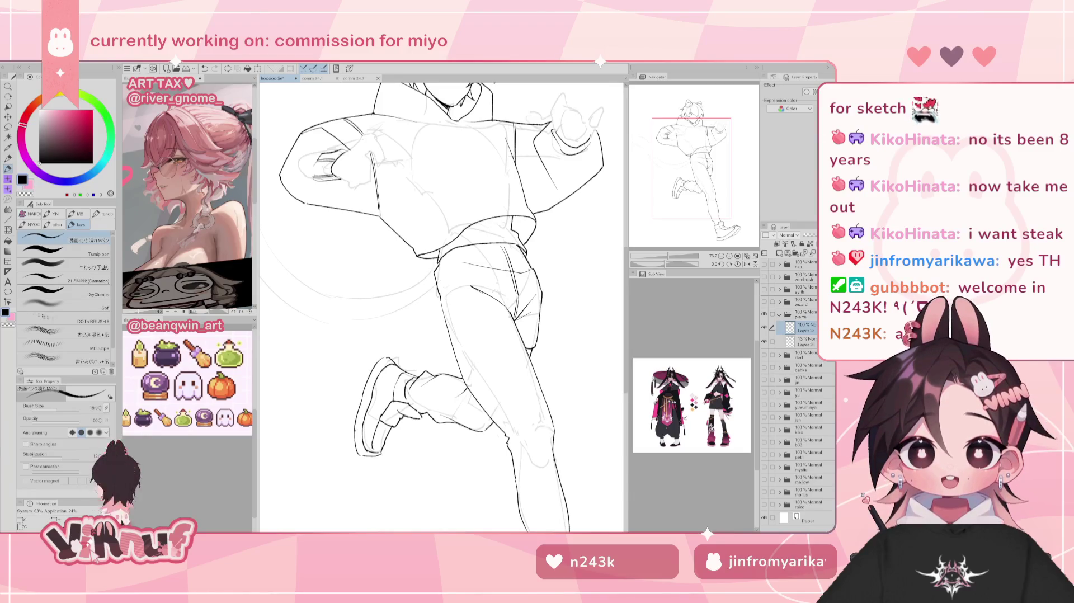
left_click_drag(442, 308, 447, 288)
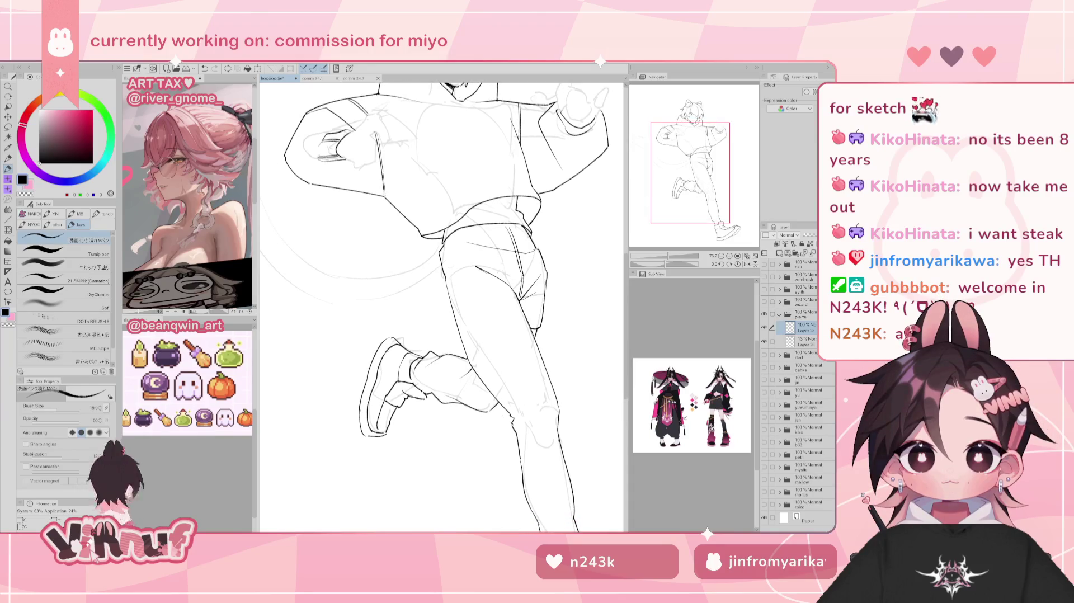
Fit the whole page in view and add a small pen mark near the boy's hips
key("e")
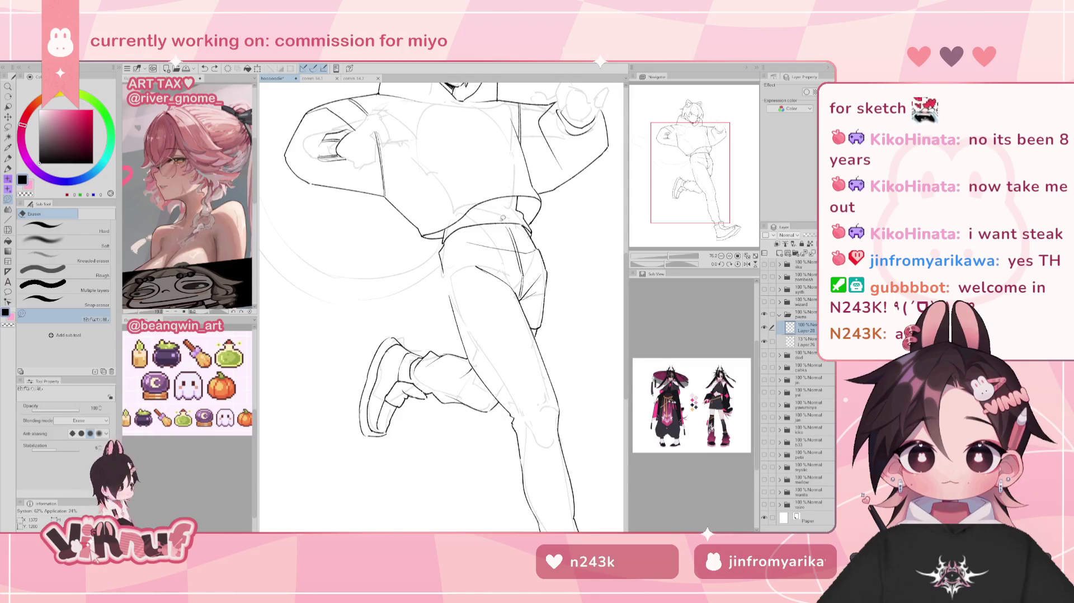
key("p")
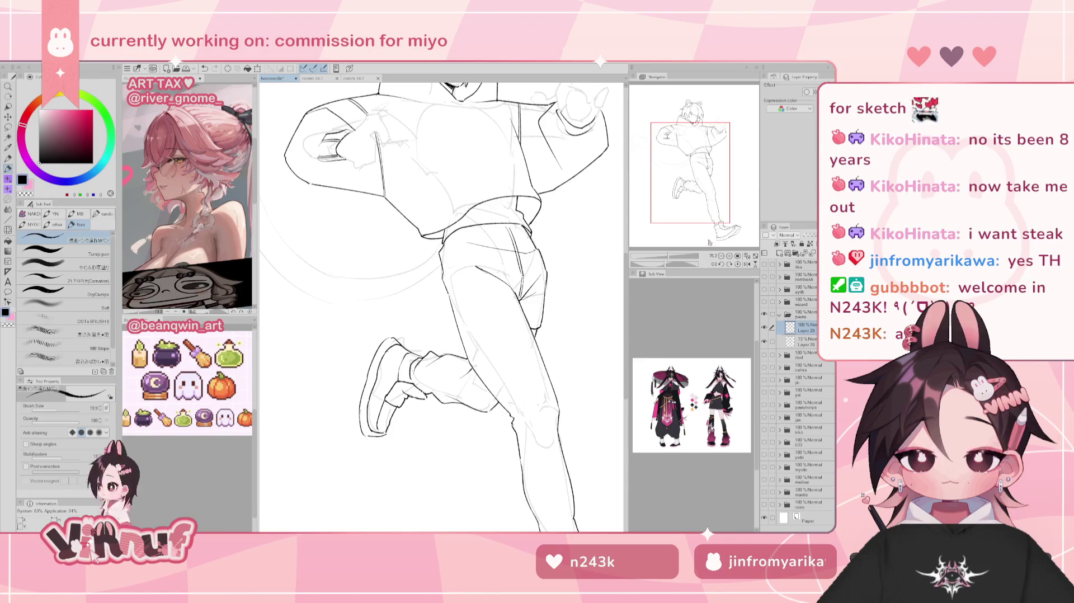
left_click_drag(668, 256, 667, 255)
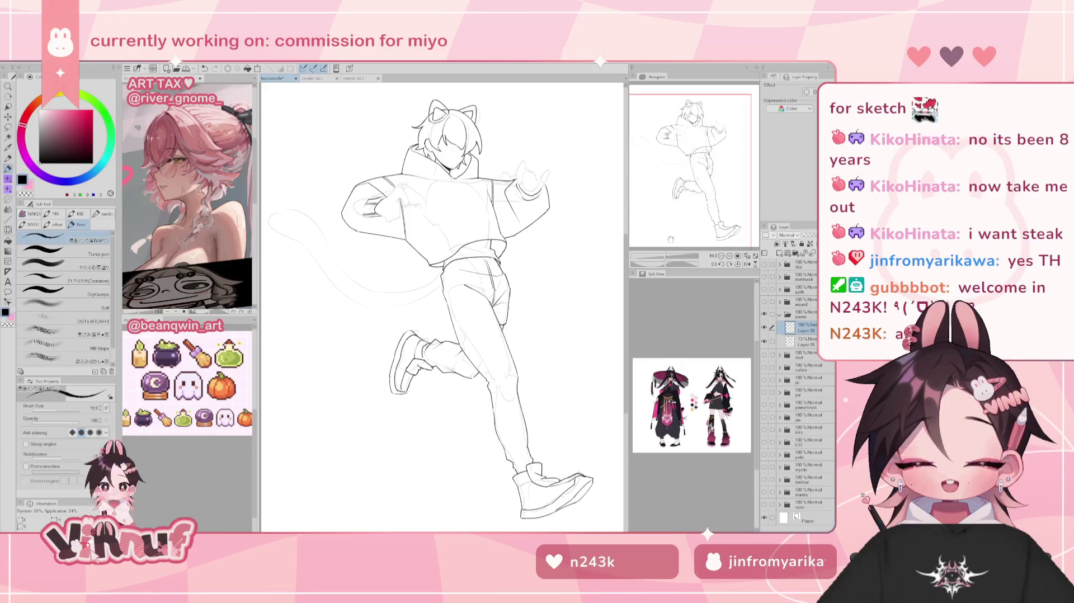
scroll(667, 240, "up", 3)
scroll(666, 243, "up", 1)
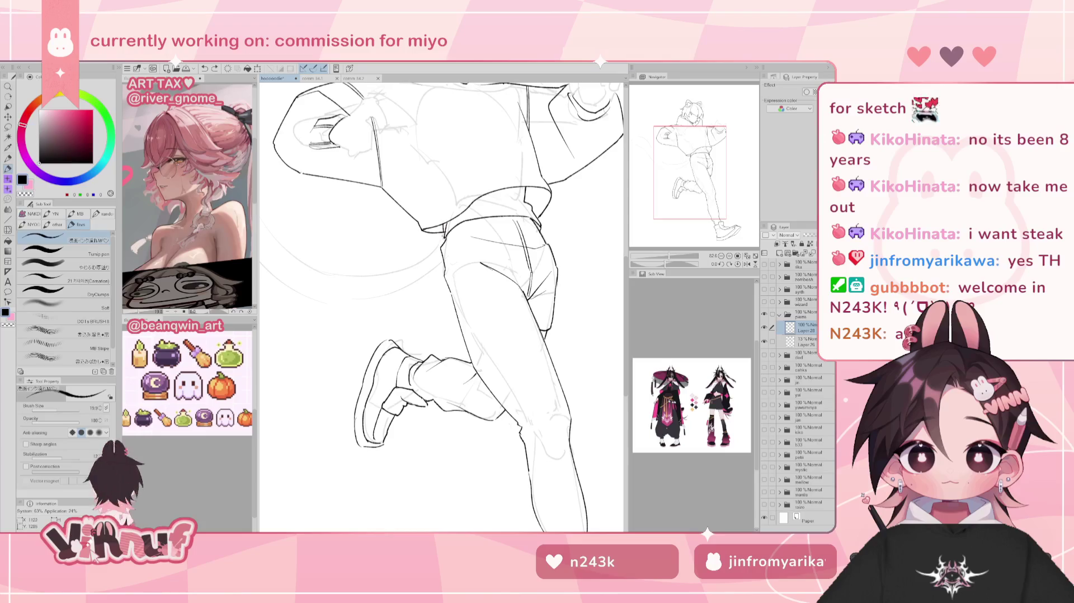
key("e")
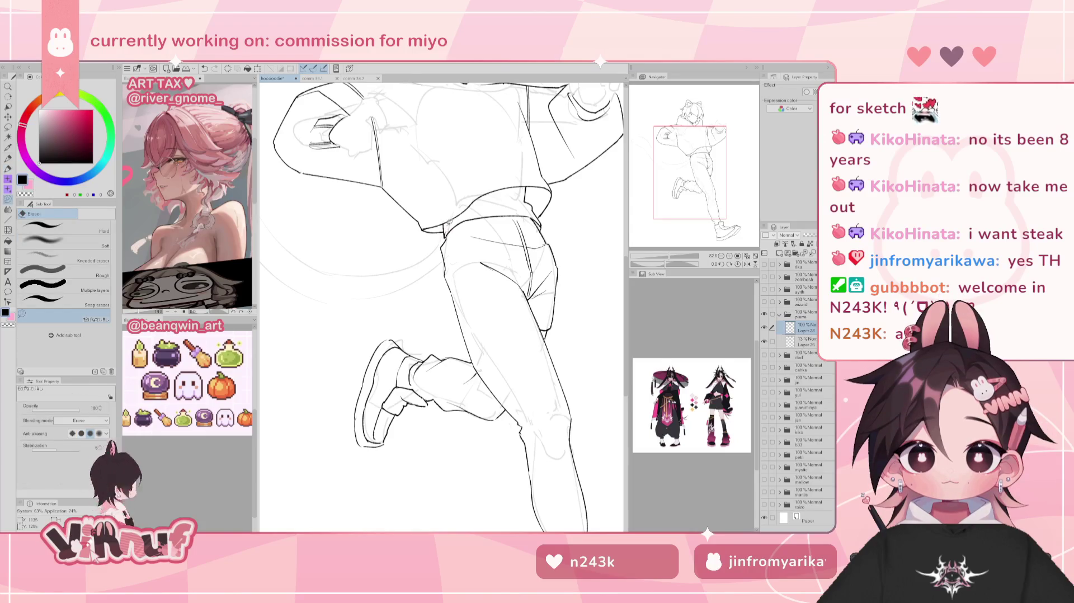
key("ctrl+0")
key("p")
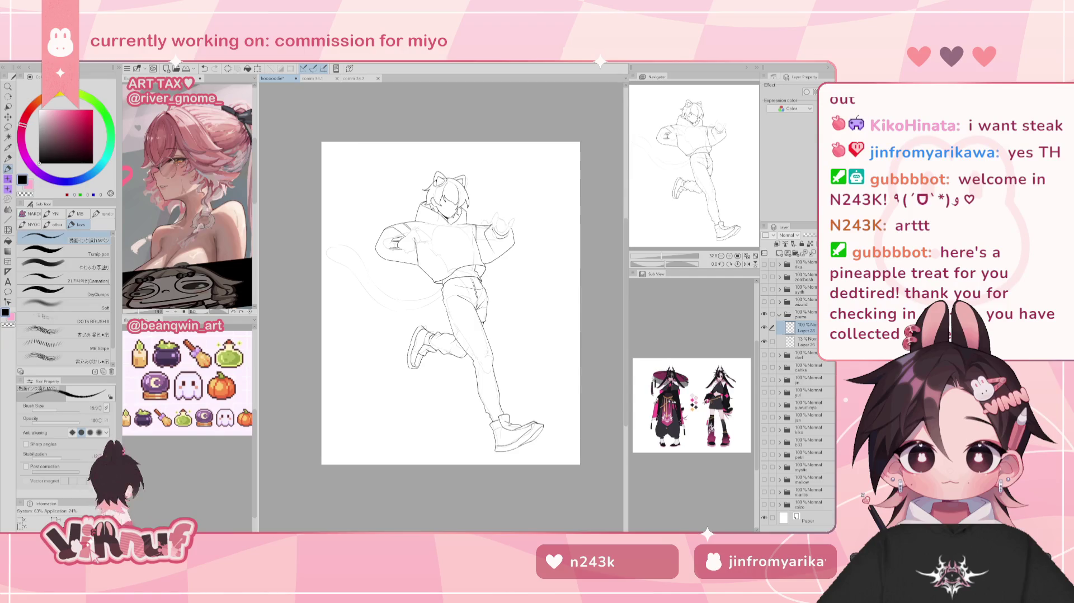
left_click_drag(458, 295, 463, 299)
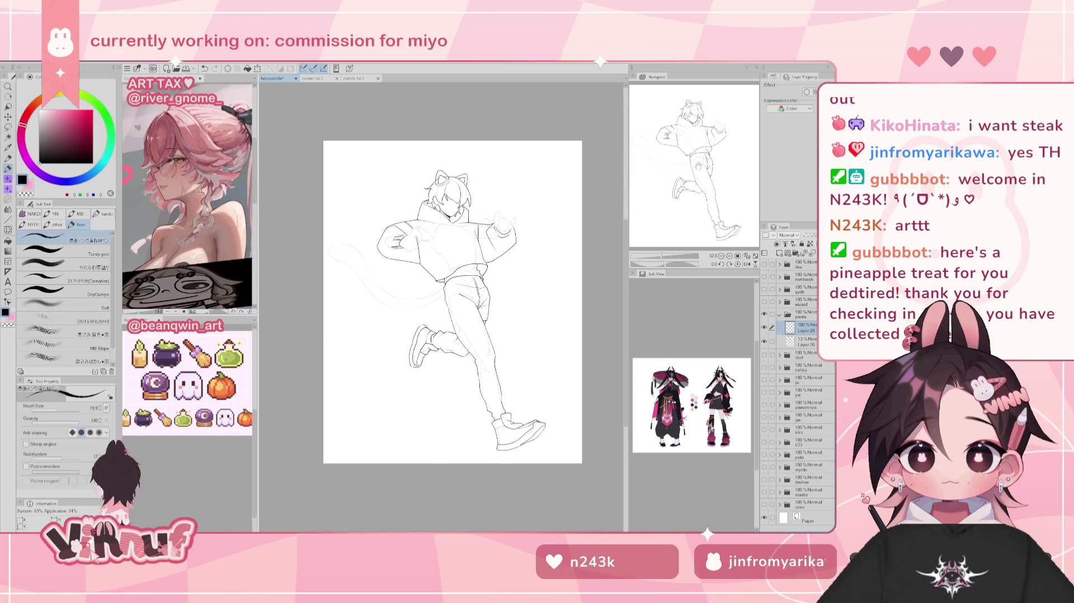
Frame the raised hand, add a new layer, and select the faint 13% sketch layer
scroll(442, 240, "up", 5)
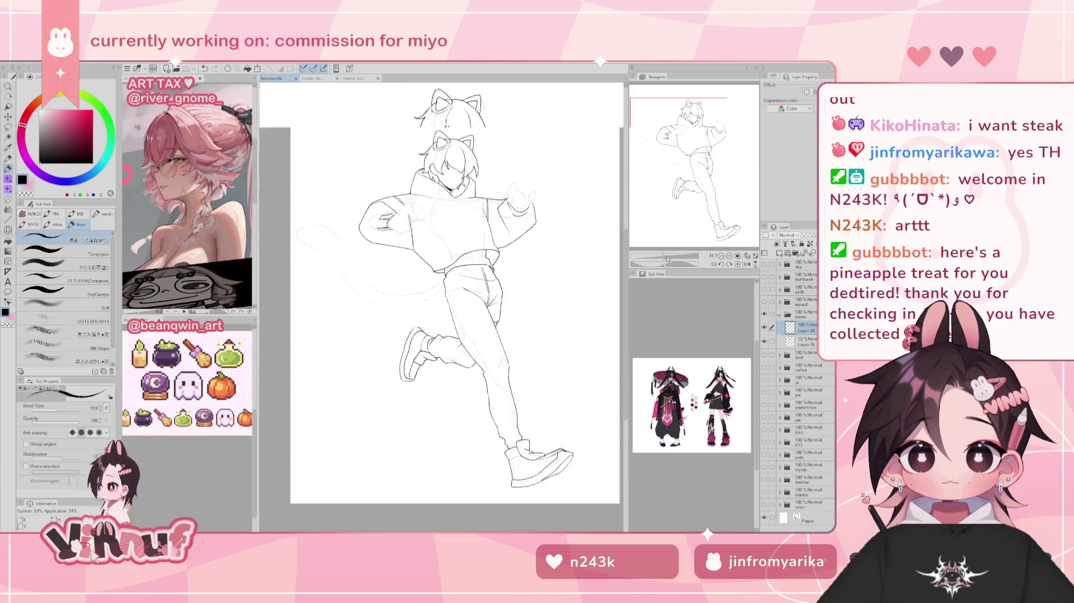
left_click_drag(503, 224, 419, 302)
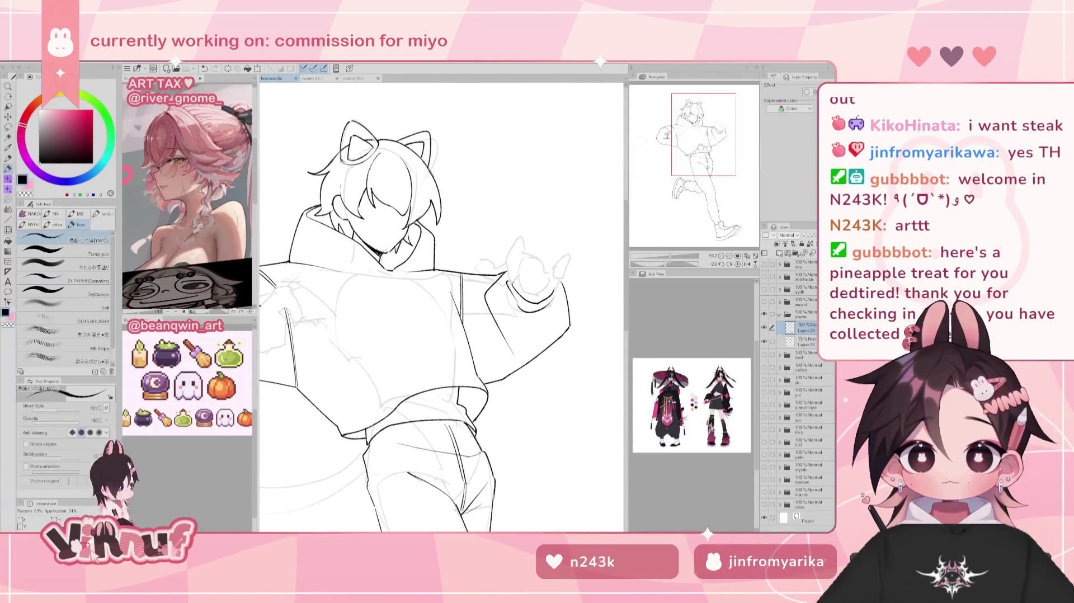
key("ctrl+shift+n")
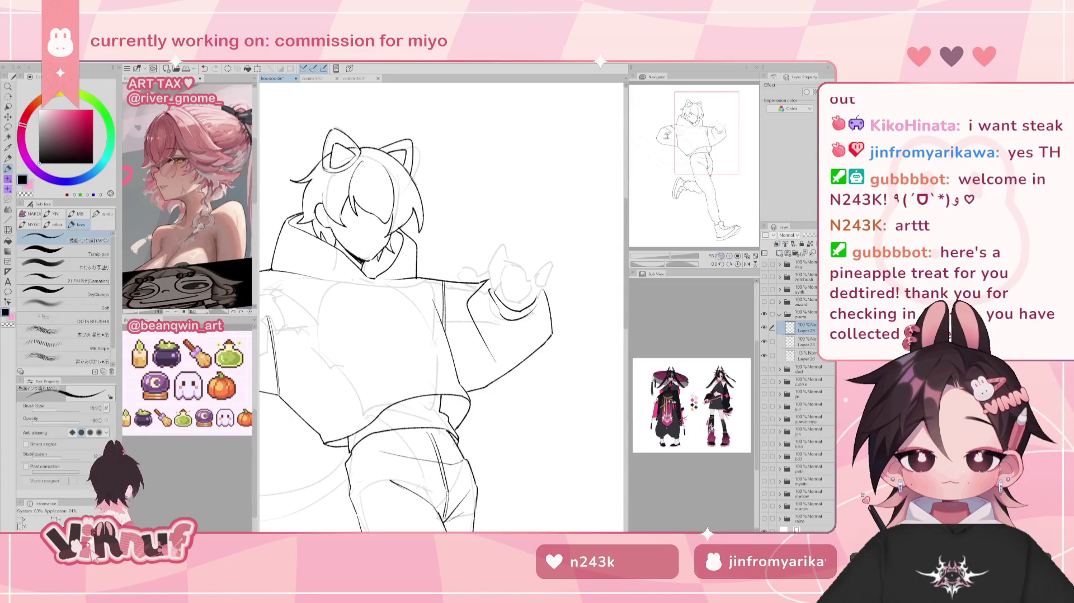
scroll(688, 230, "up", 1)
left_click(805, 355)
mouse_move(538, 233)
left_mouse_down()
mouse_move(514, 224)
mouse_move(520, 255)
left_mouse_up()
key("ctrl+z")
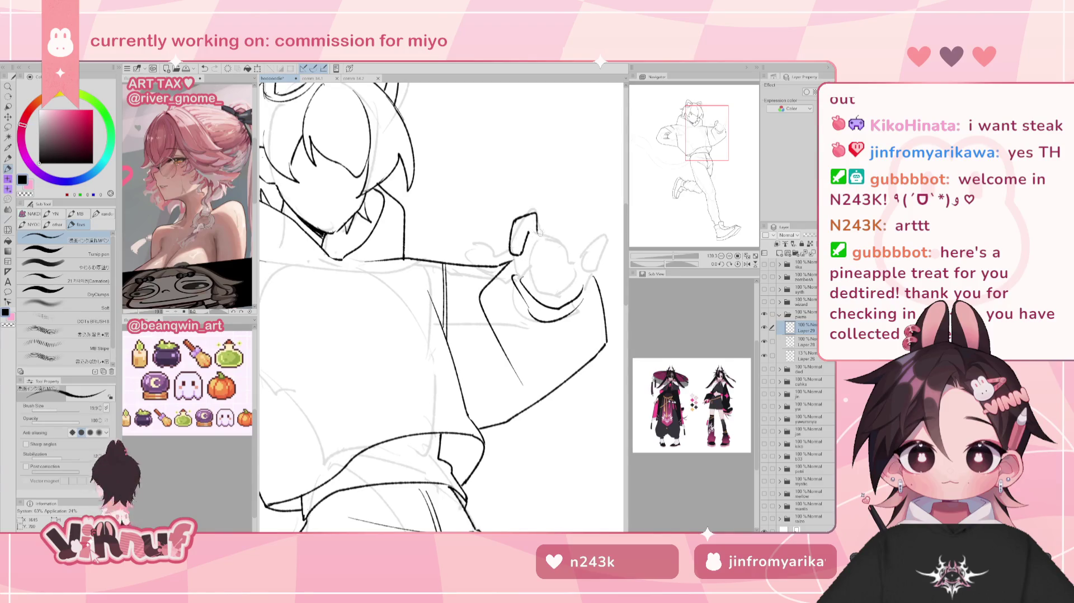
Test curved ink lines along the fist, undoing each attempt
mouse_move(541, 237)
left_mouse_down()
mouse_move(565, 249)
mouse_move(540, 282)
left_mouse_up()
key("ctrl+z")
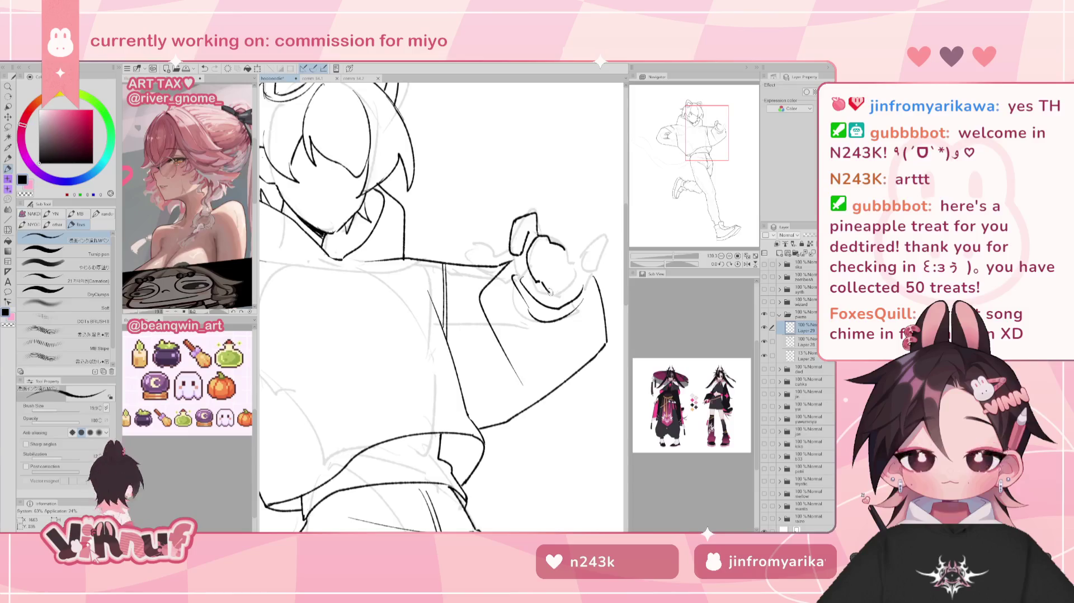
key("e")
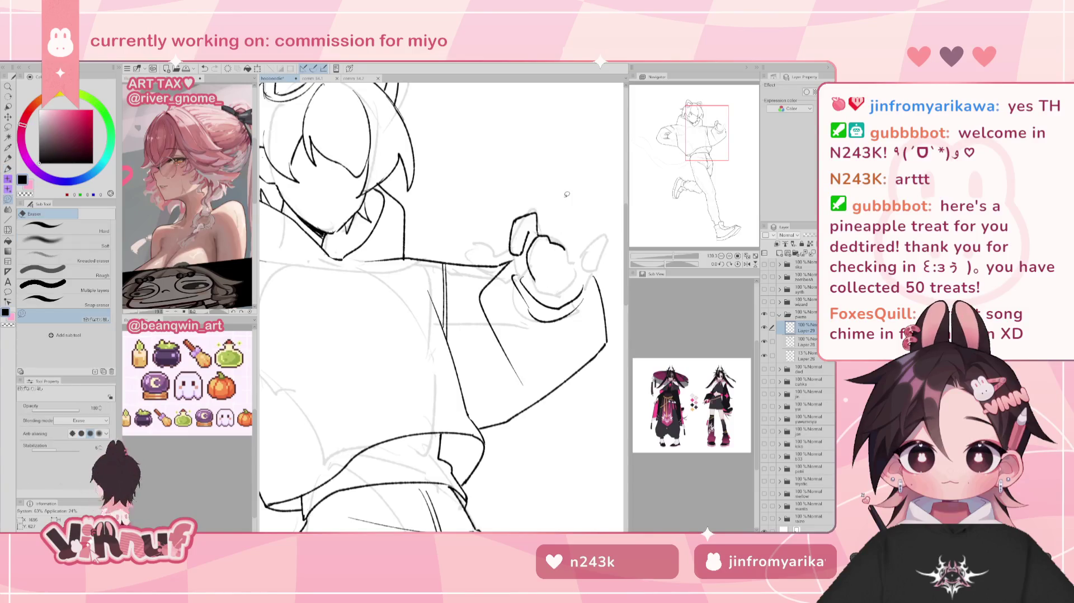
key("p")
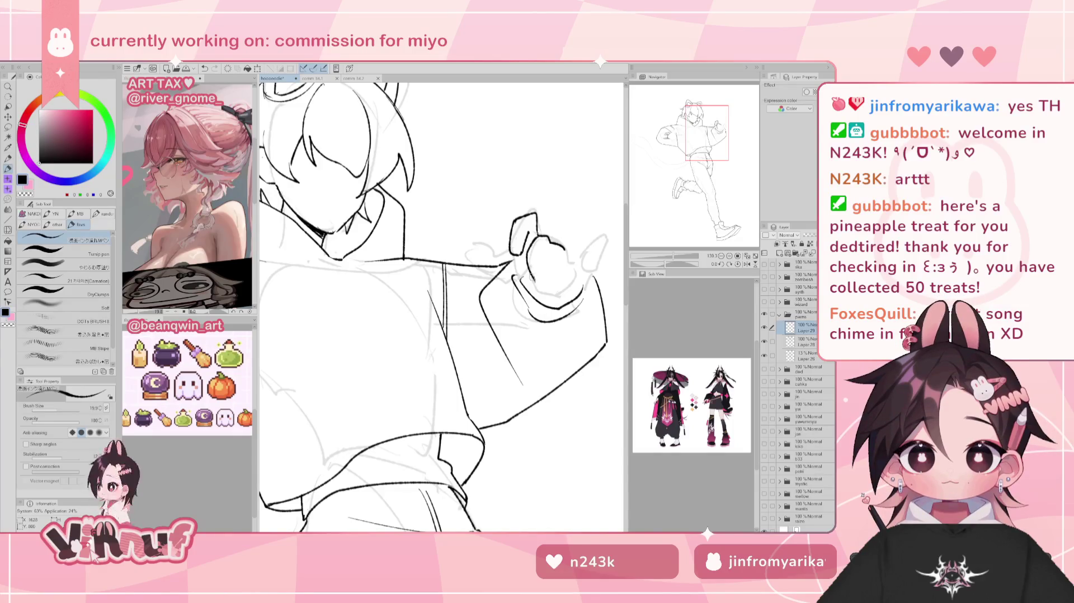
key("e")
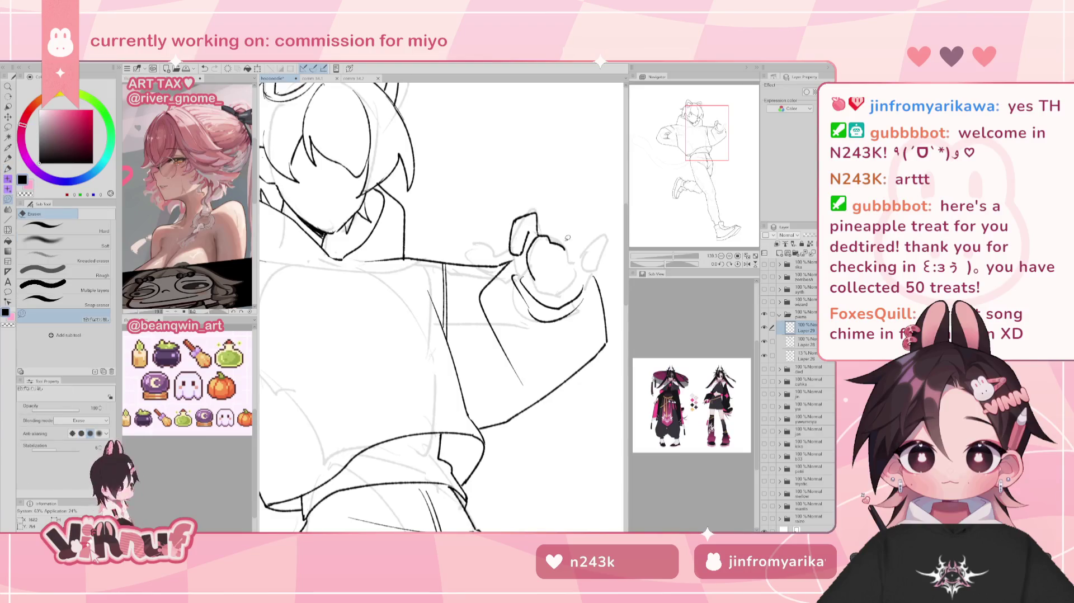
key("p")
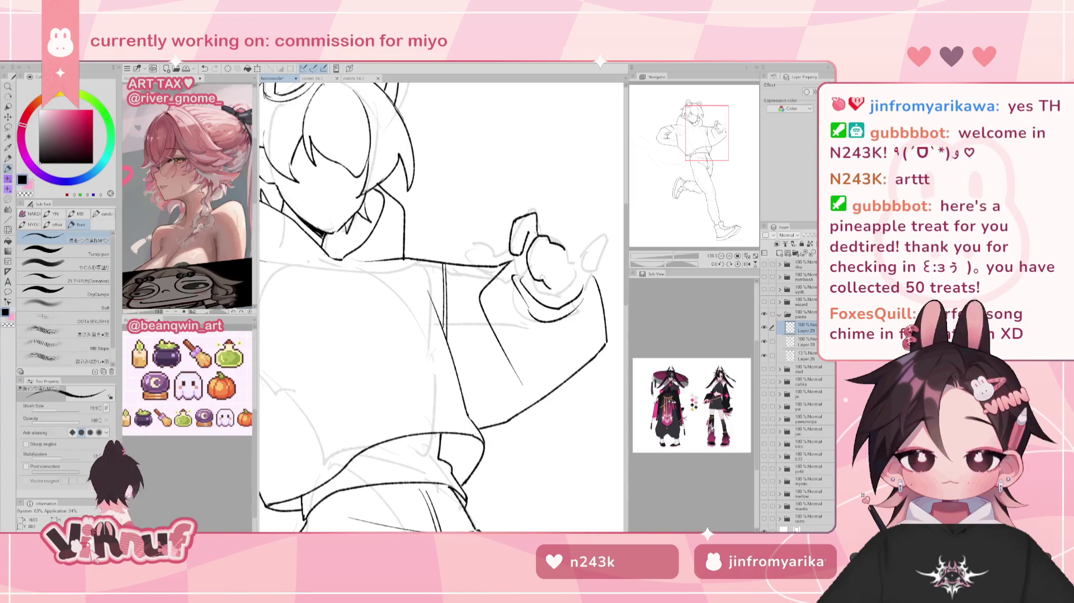
key("ctrl+z")
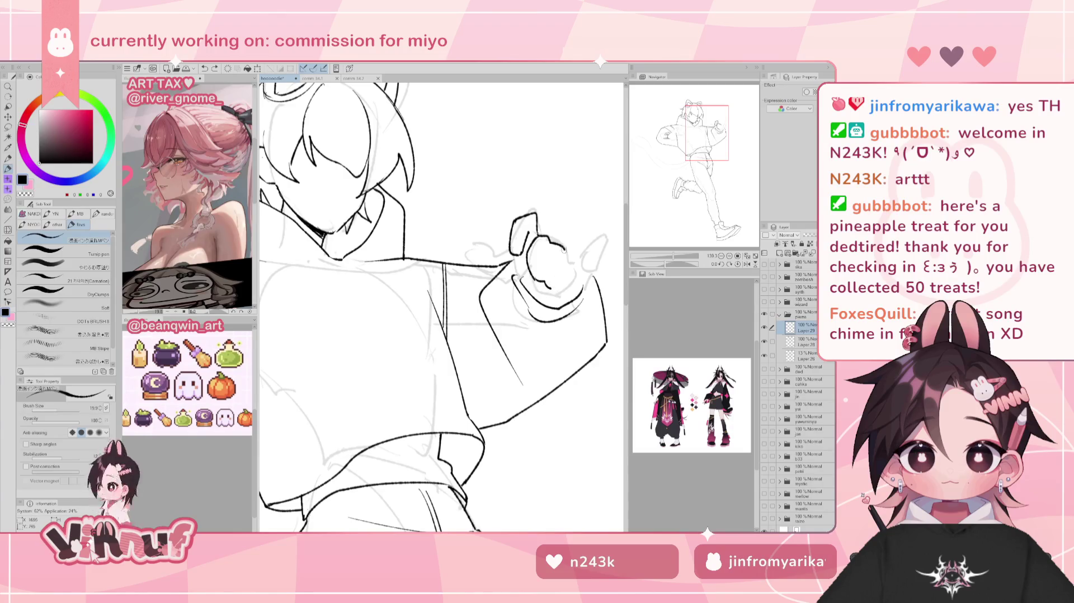
left_click_drag(548, 241, 542, 276)
key("ctrl+z")
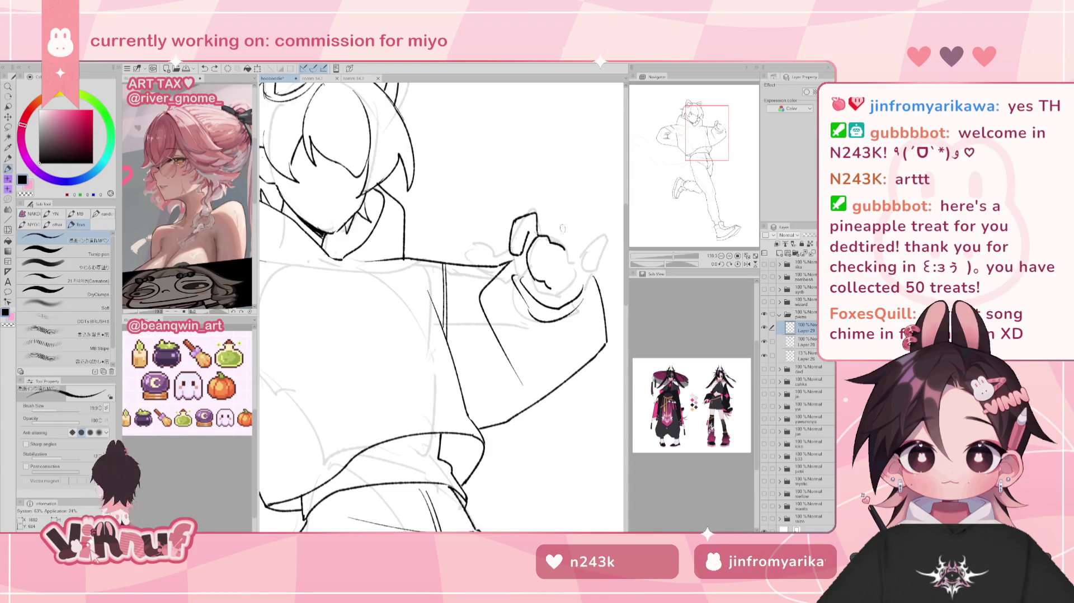
Erase the faint sketch lines inside the fist and extend the hand line upward
key("e")
left_click_drag(569, 232, 572, 229)
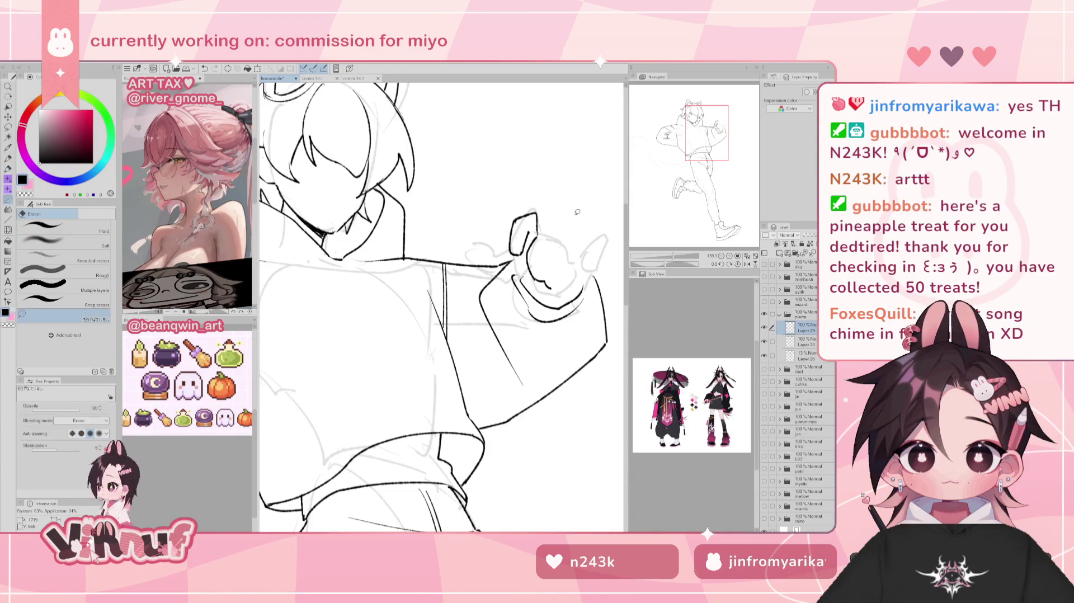
key("p")
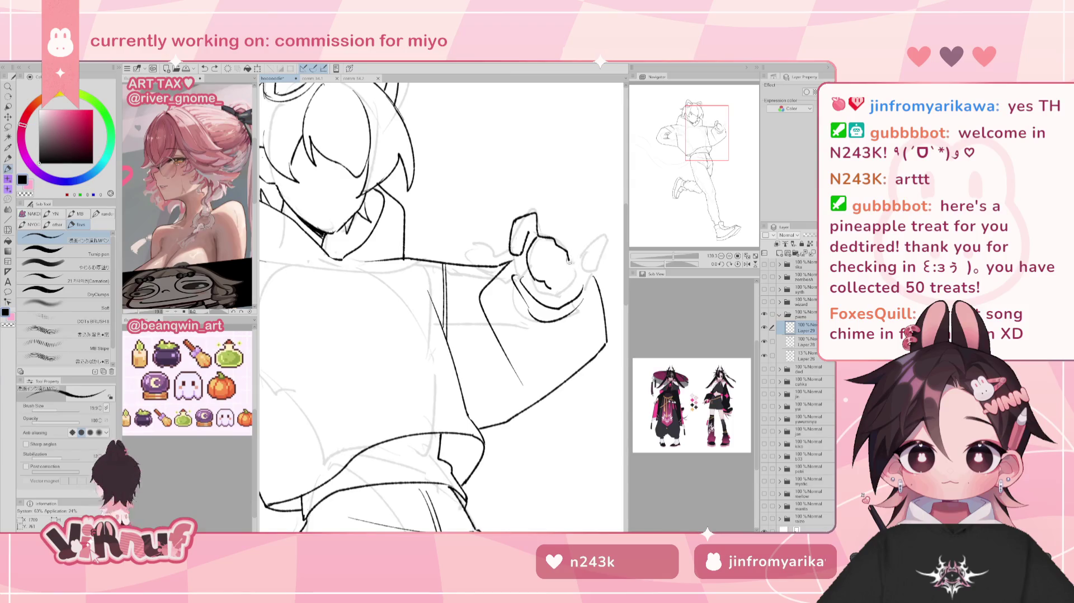
left_click_drag(553, 288, 571, 272)
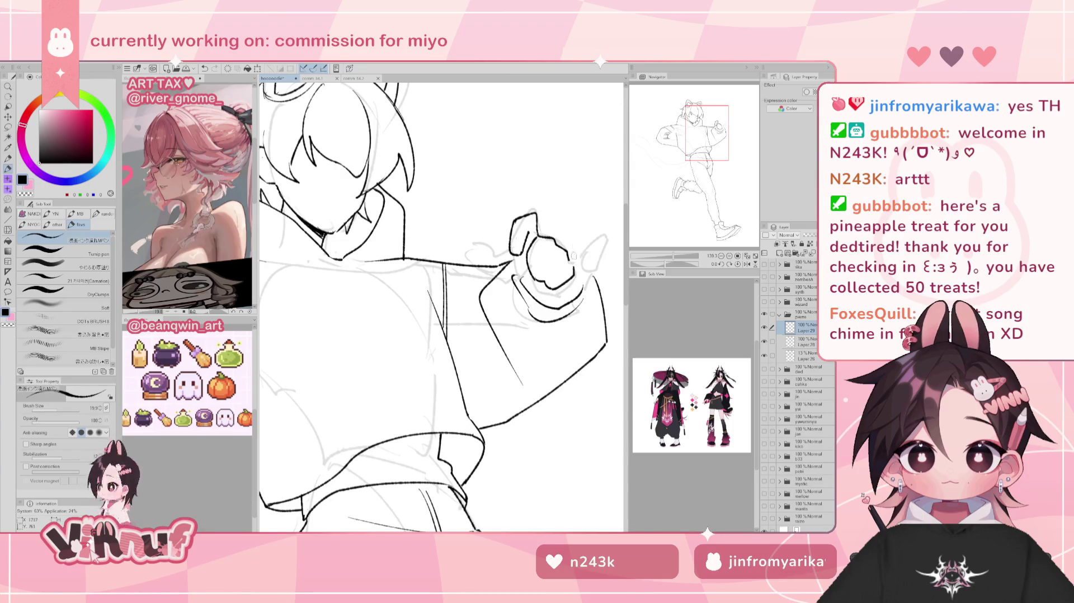
Redraw the fist's top, lower-right and right-edge contours, checking in a mirrored view
key("h")
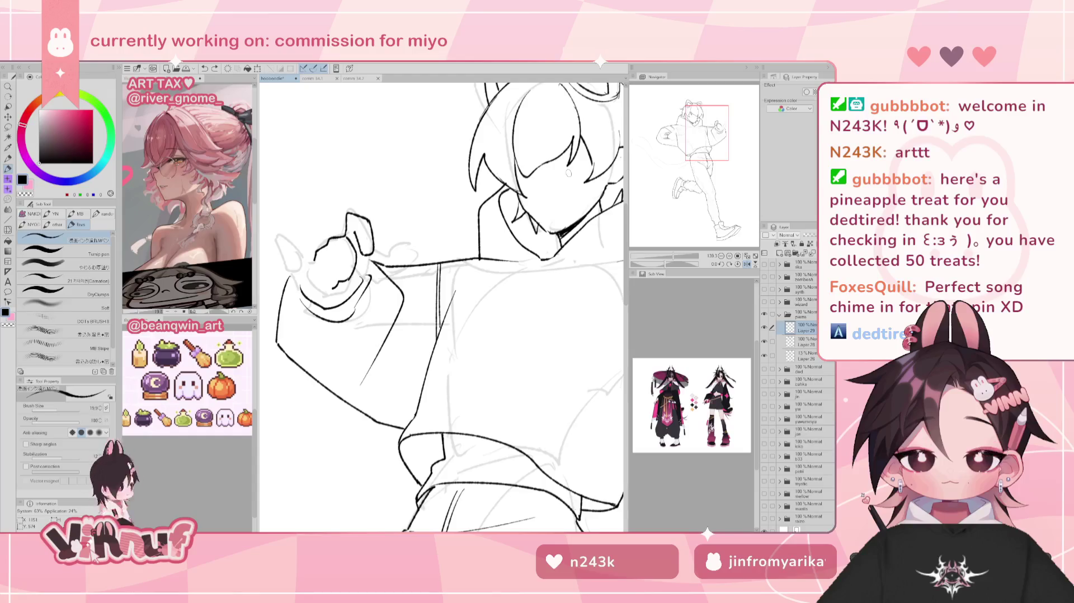
key("h")
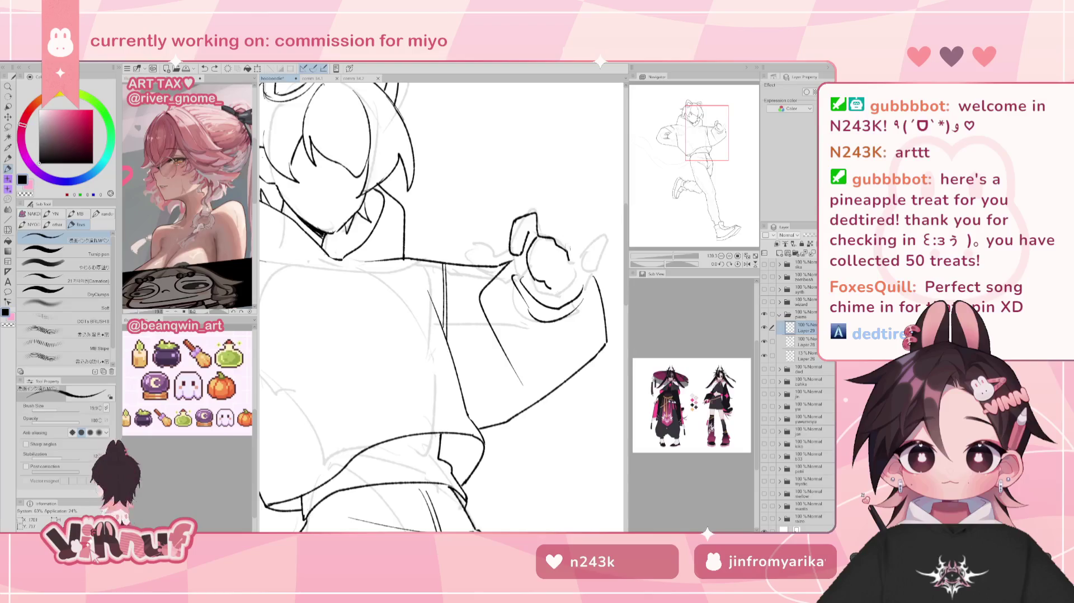
left_click_drag(539, 237, 569, 260)
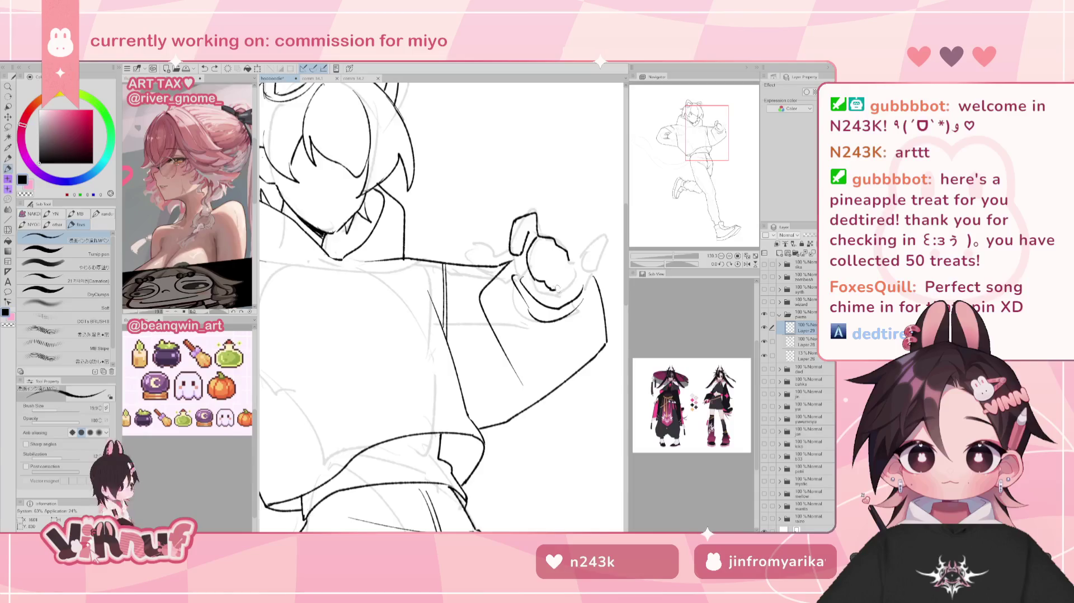
left_click_drag(553, 287, 566, 273)
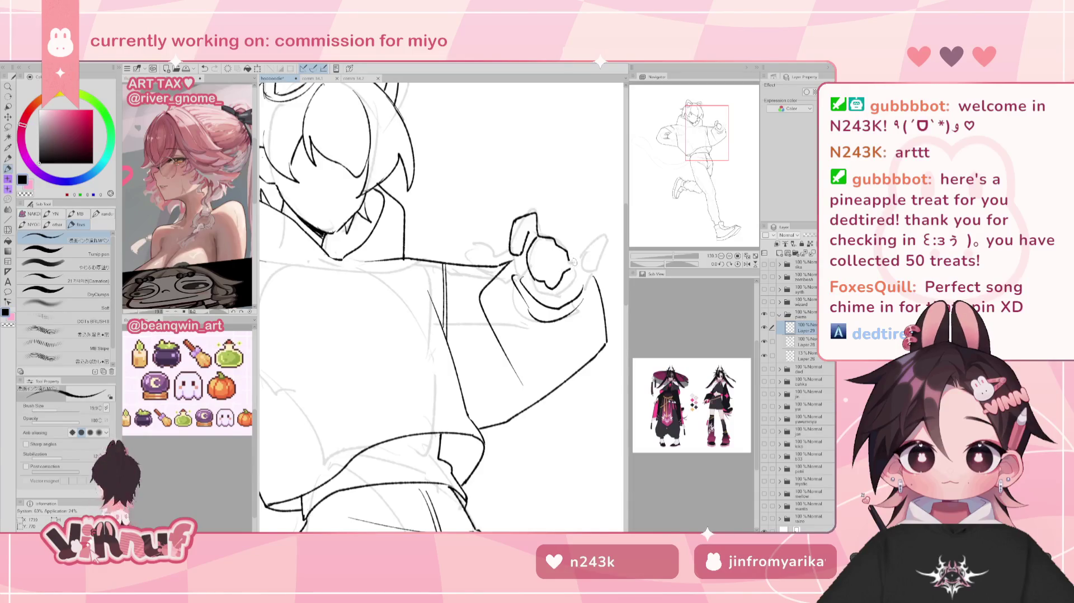
key("h")
key("h")
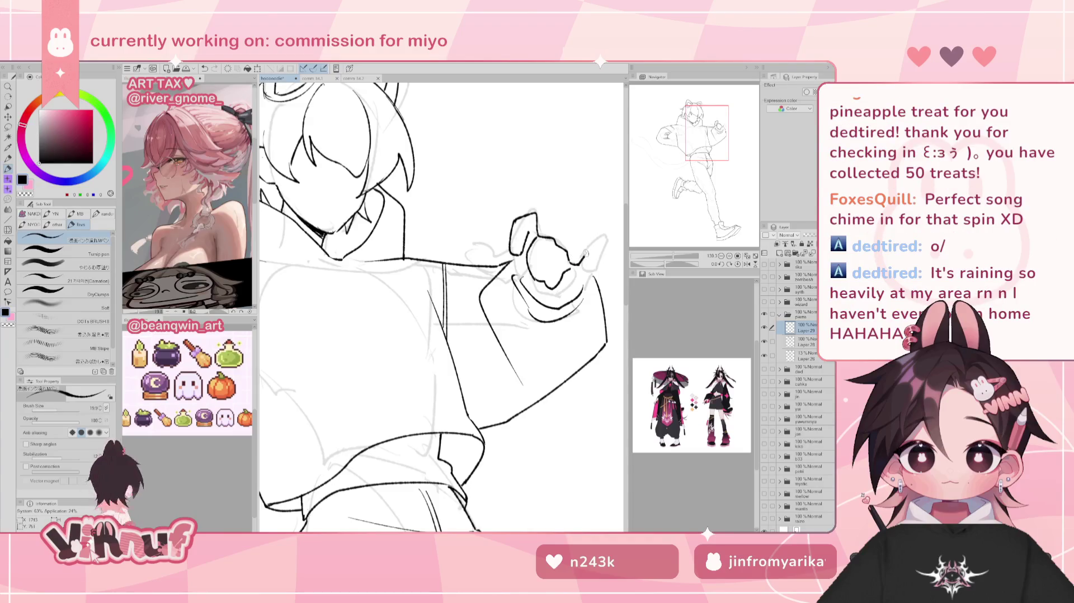
left_click_drag(593, 242, 582, 271)
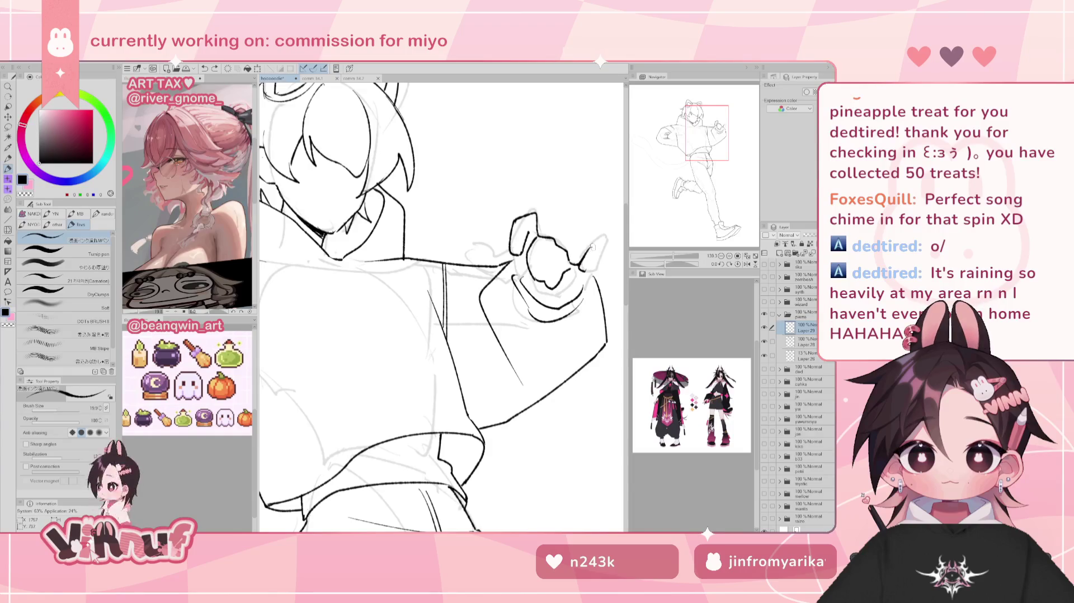
key("ctrl+z")
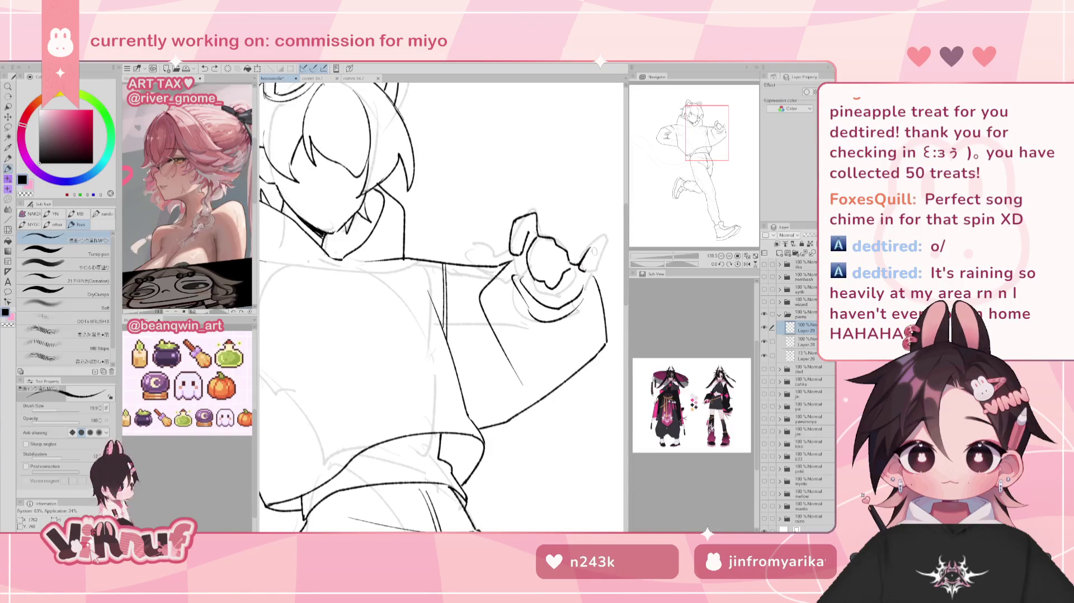
left_click_drag(594, 265, 584, 274)
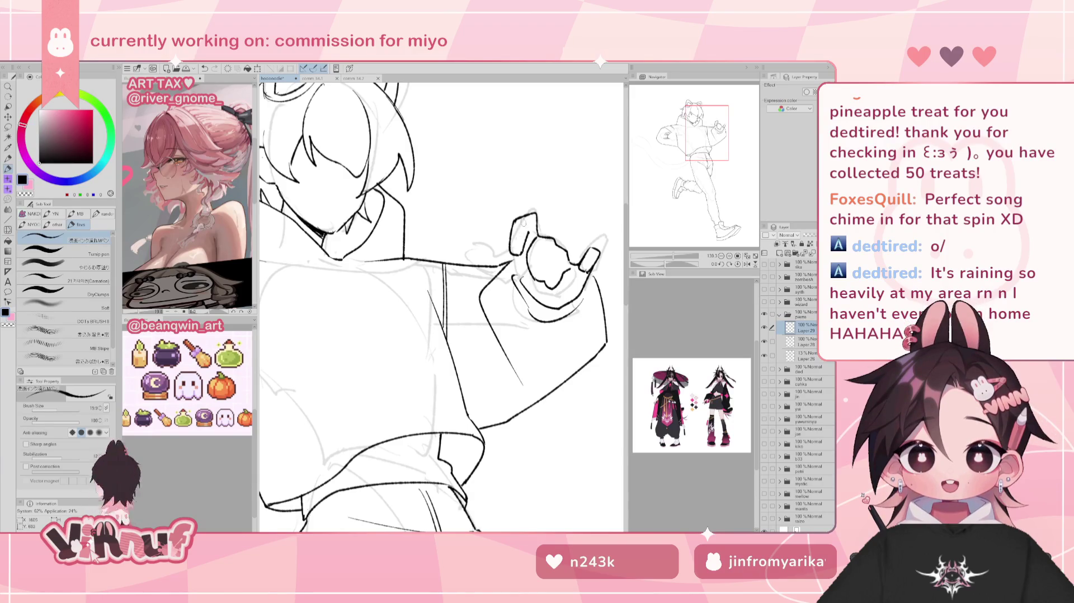
Replace the old left thumb outline with a redrawn edge, then lasso-select the hand
key("e")
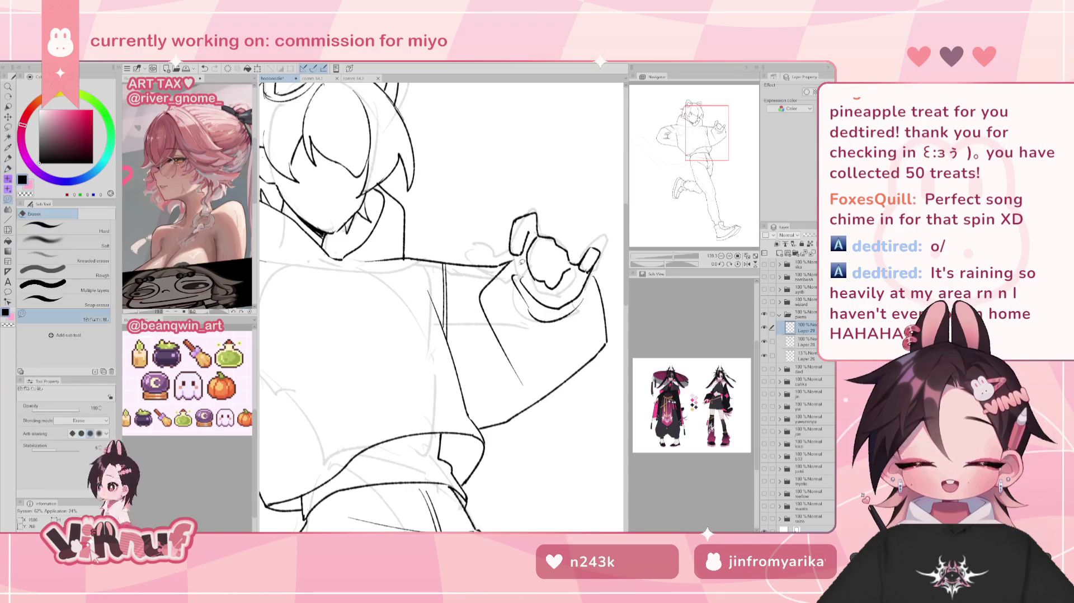
left_click_drag(507, 244, 547, 217)
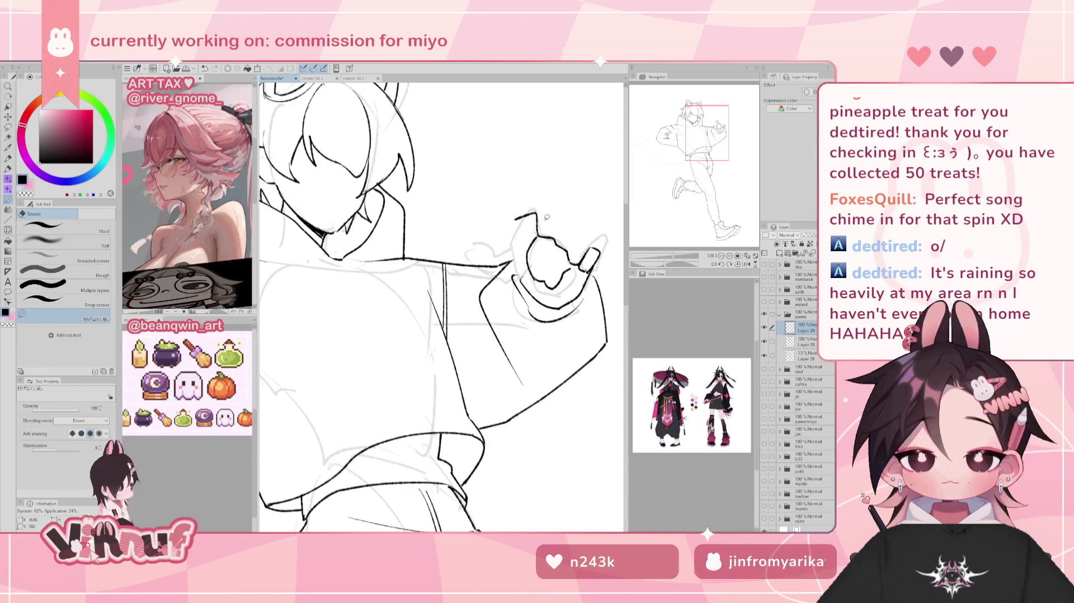
key("p")
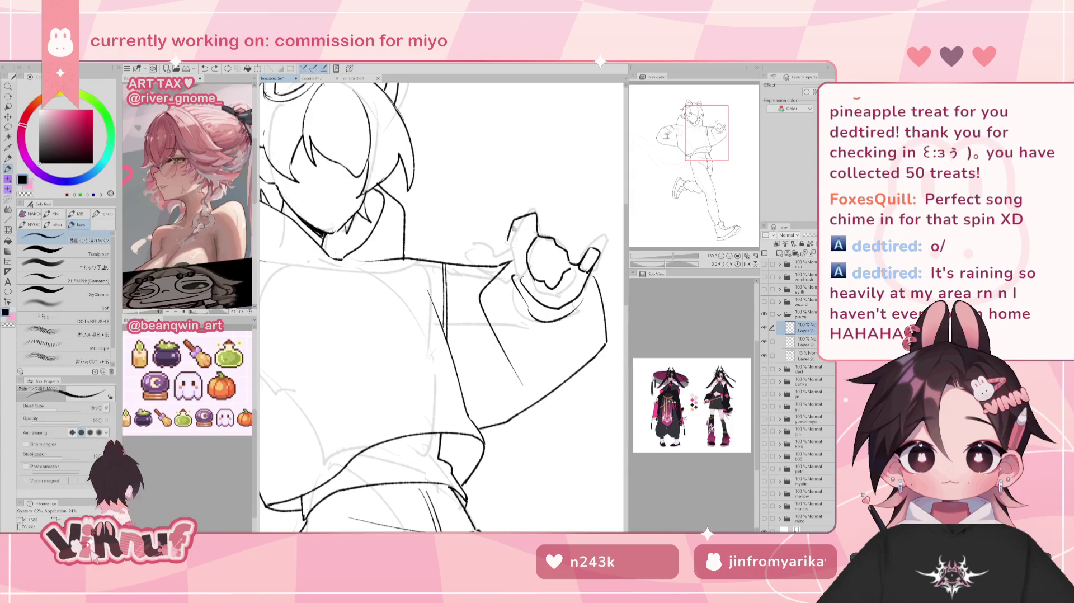
left_click_drag(514, 218, 512, 240)
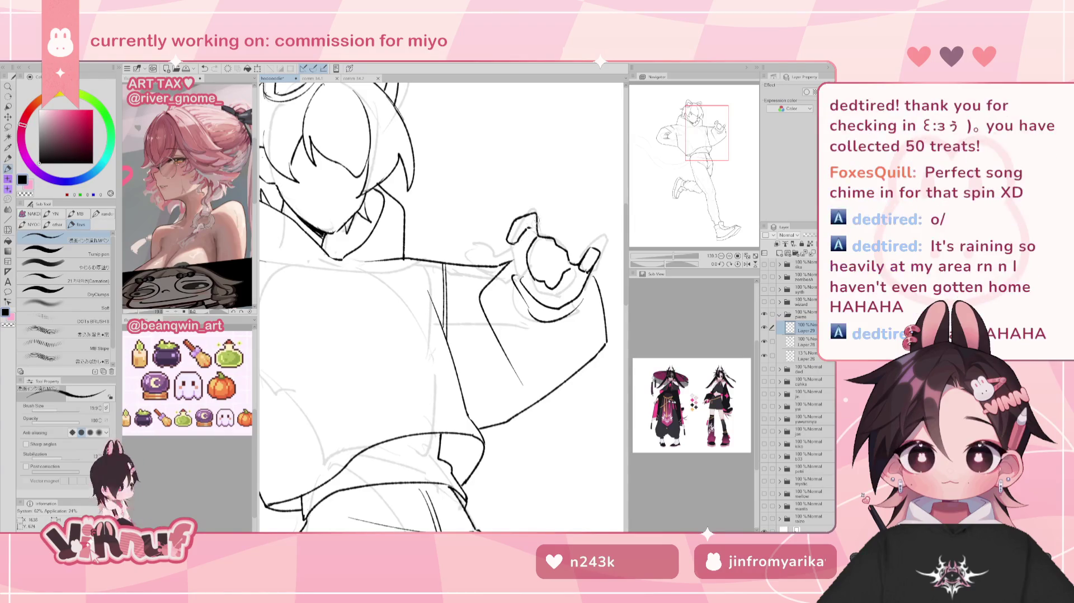
key("ctrl+z")
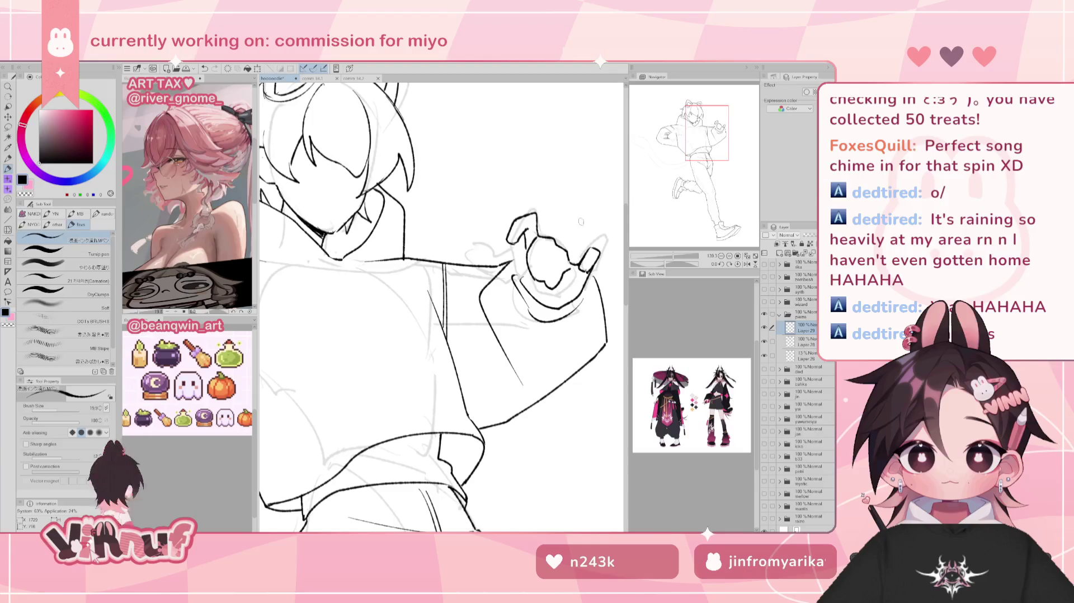
key("m")
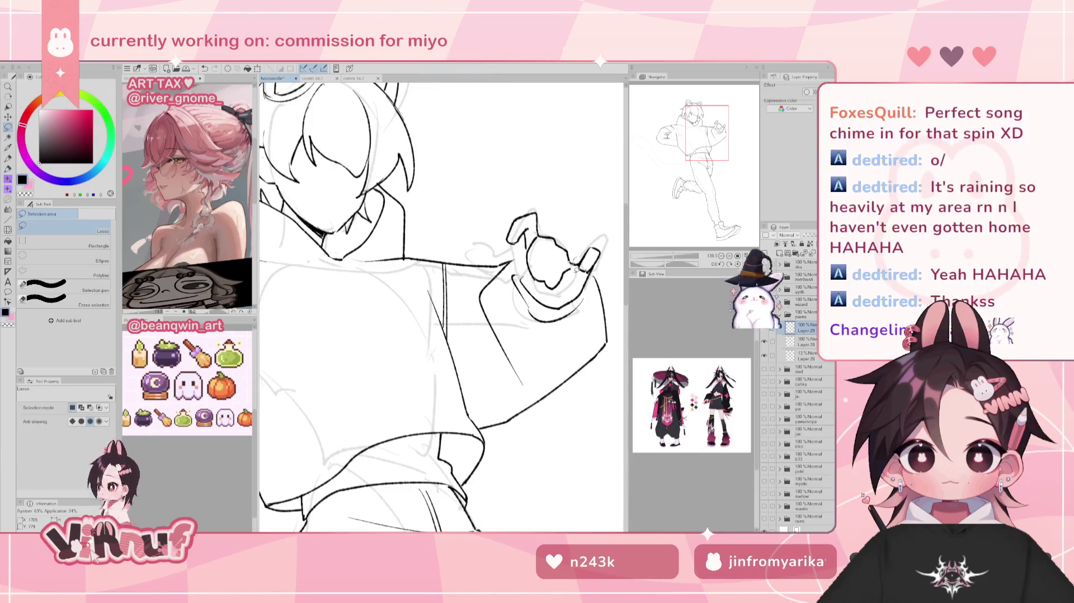
left_click_drag(566, 296, 603, 237)
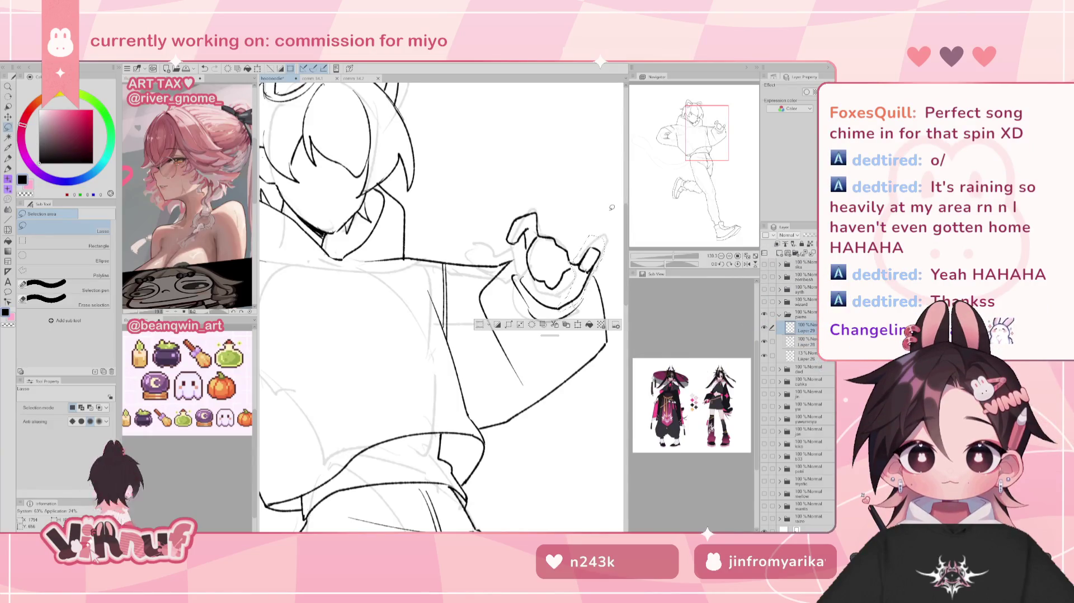
Nudge the selected hand lines slightly, deselect, and add a short ink stroke to the hand
key("k")
left_click_drag(594, 265, 591, 269)
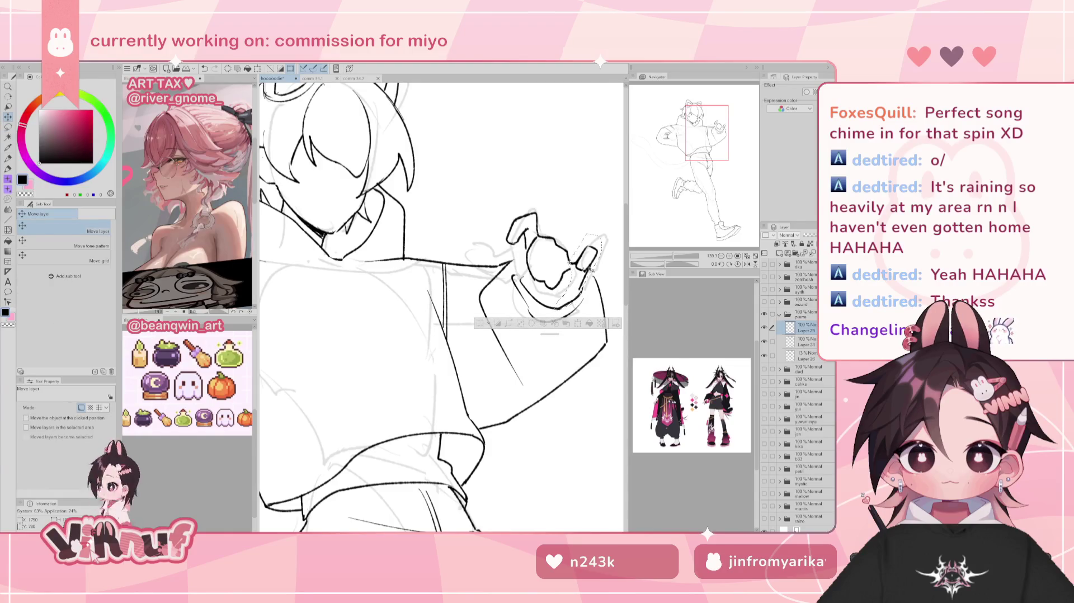
key("ctrl+d")
key("e")
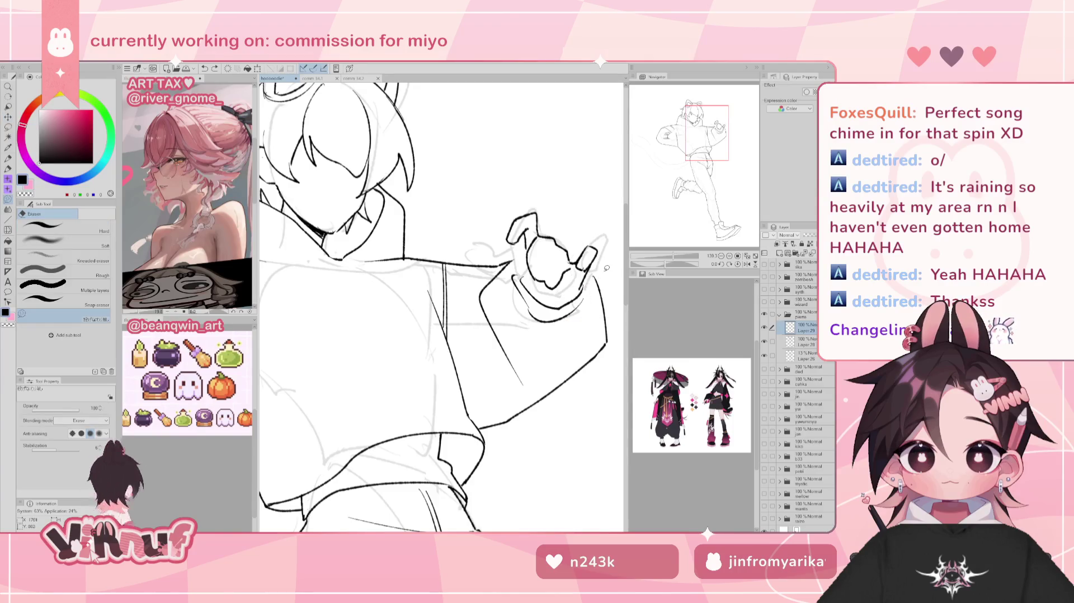
key("p")
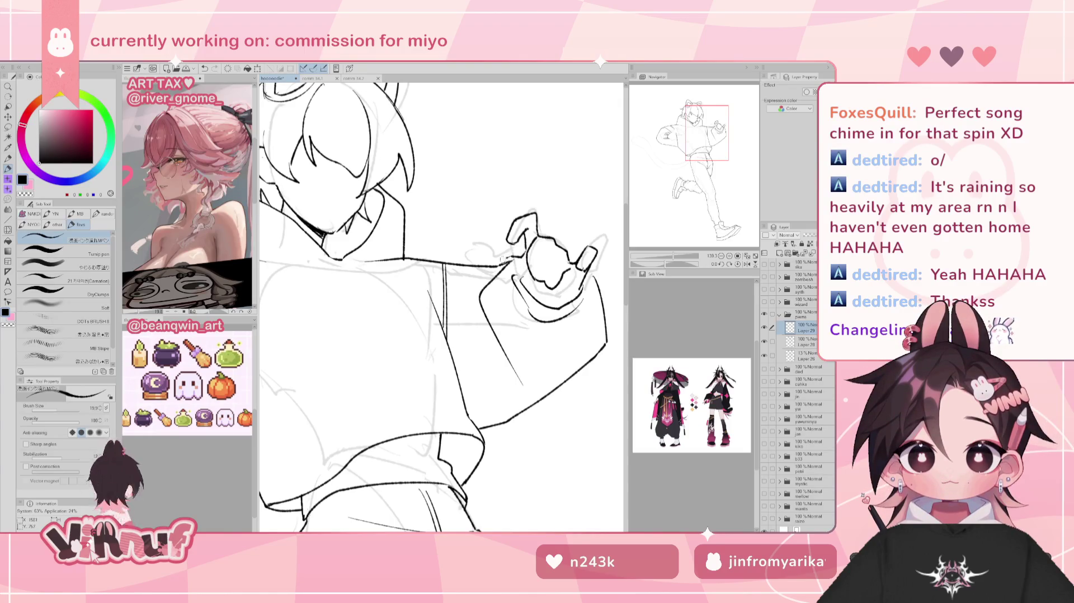
left_click_drag(507, 256, 493, 264)
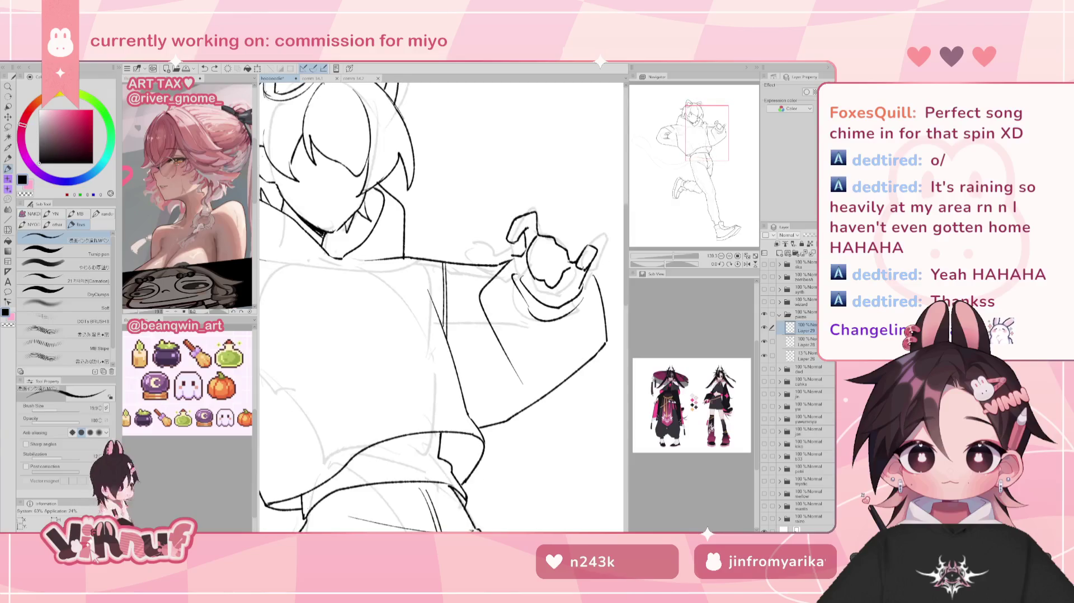
Check the hand in a mirrored view and add a short stroke along its outline
key("h")
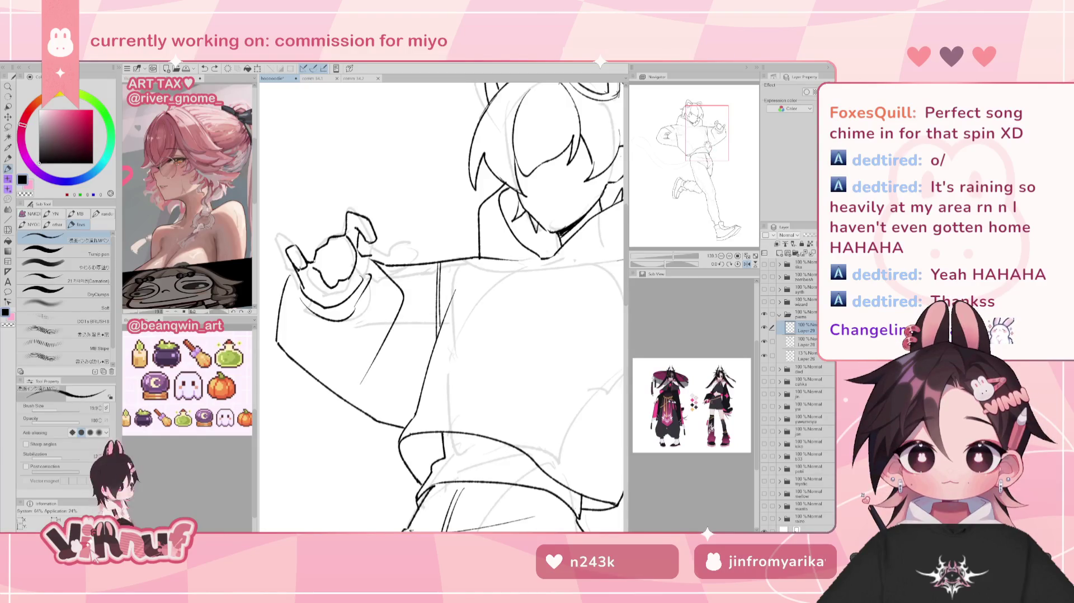
key("h")
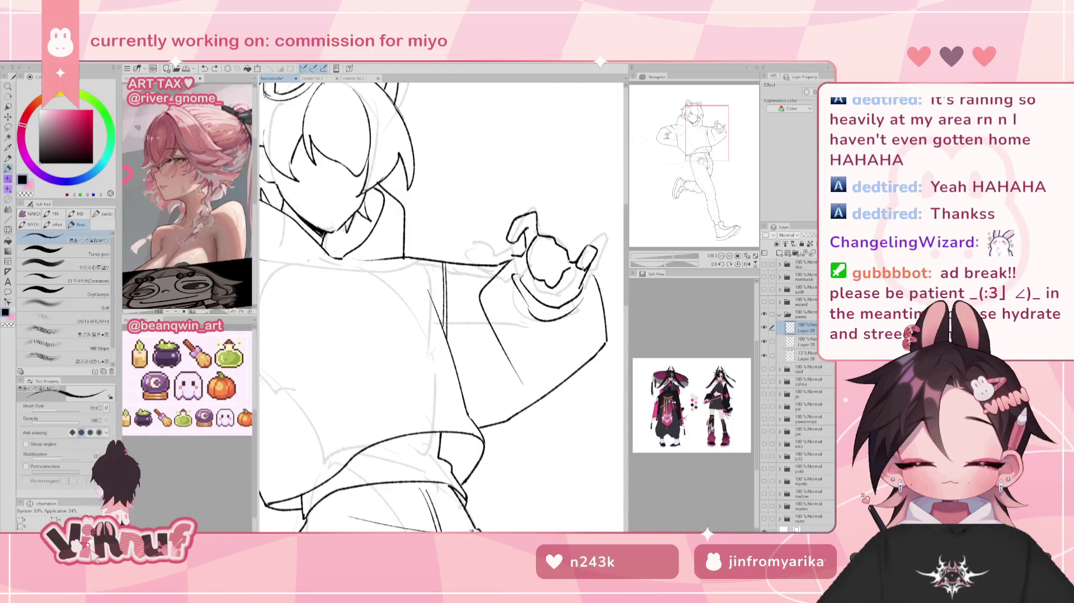
left_click_drag(503, 246, 511, 258)
key("h")
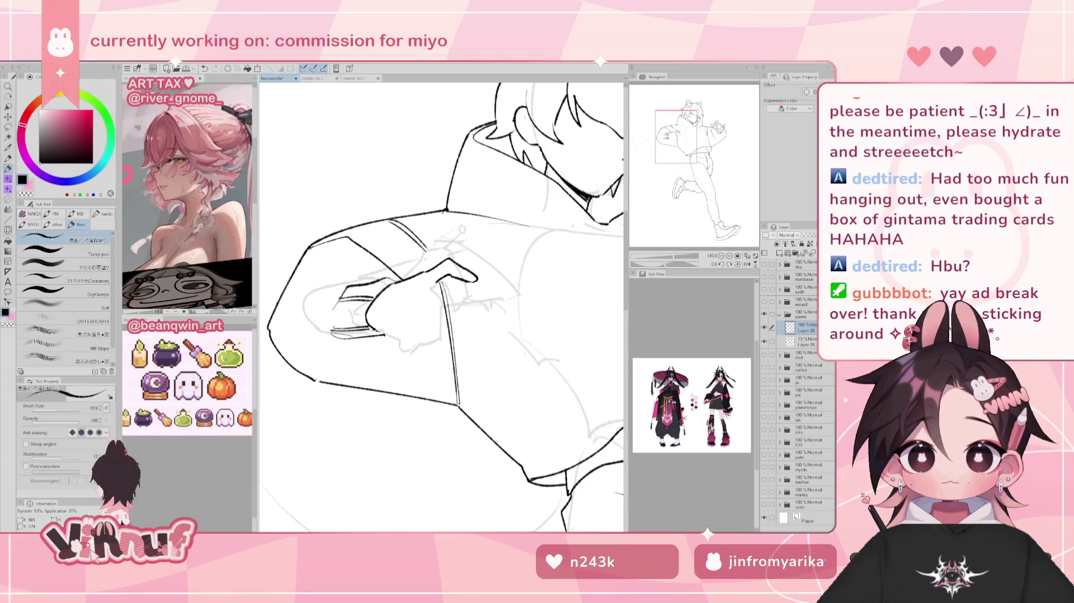
Add short strokes along the resting hand, checking in mirrored view and undoing the extension
key("h")
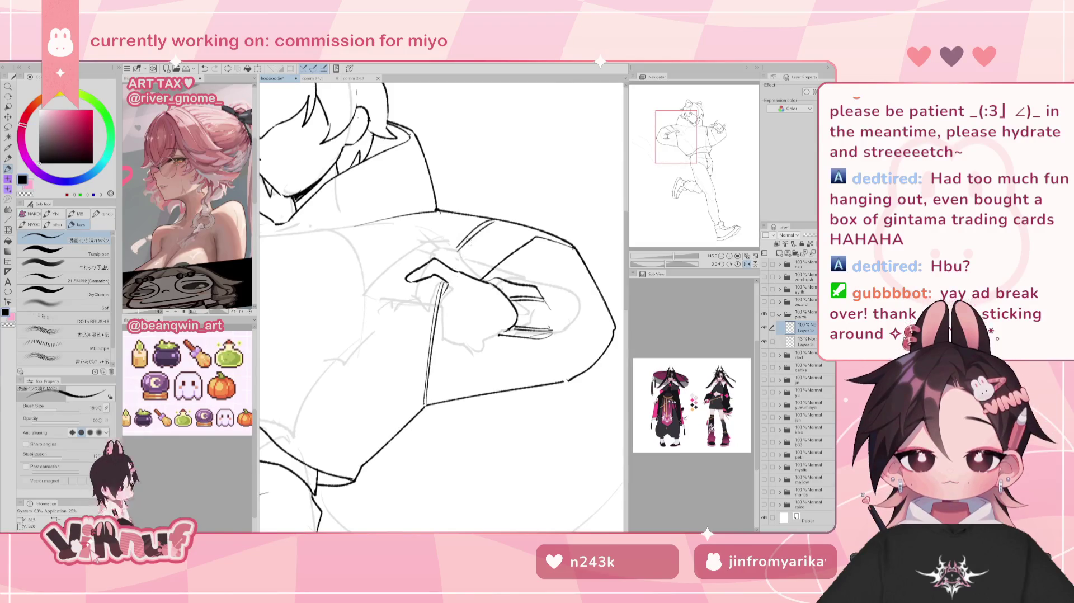
key("h")
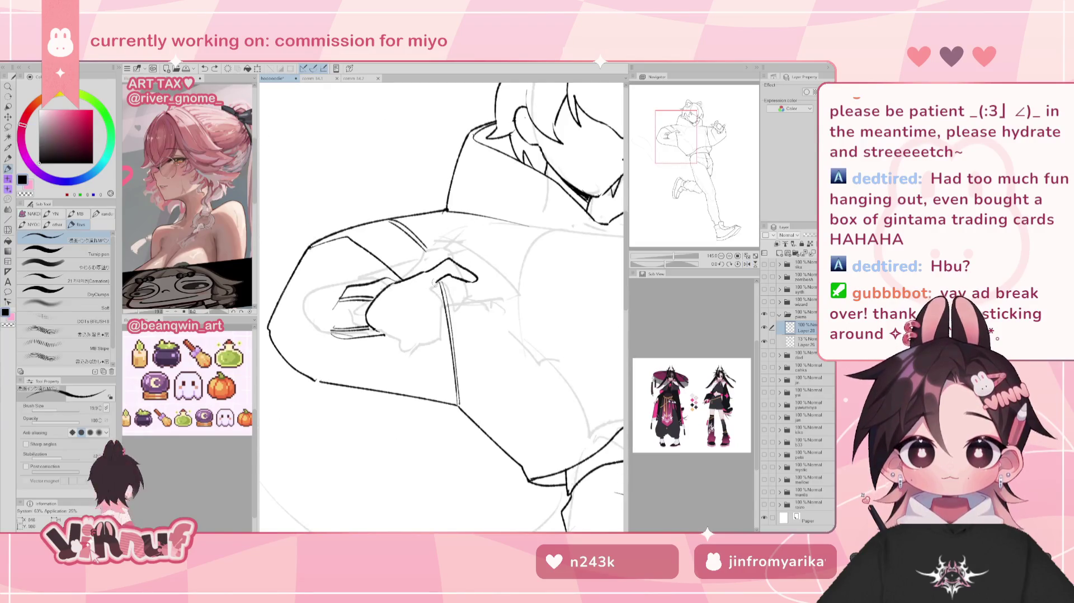
left_click_drag(358, 334, 385, 331)
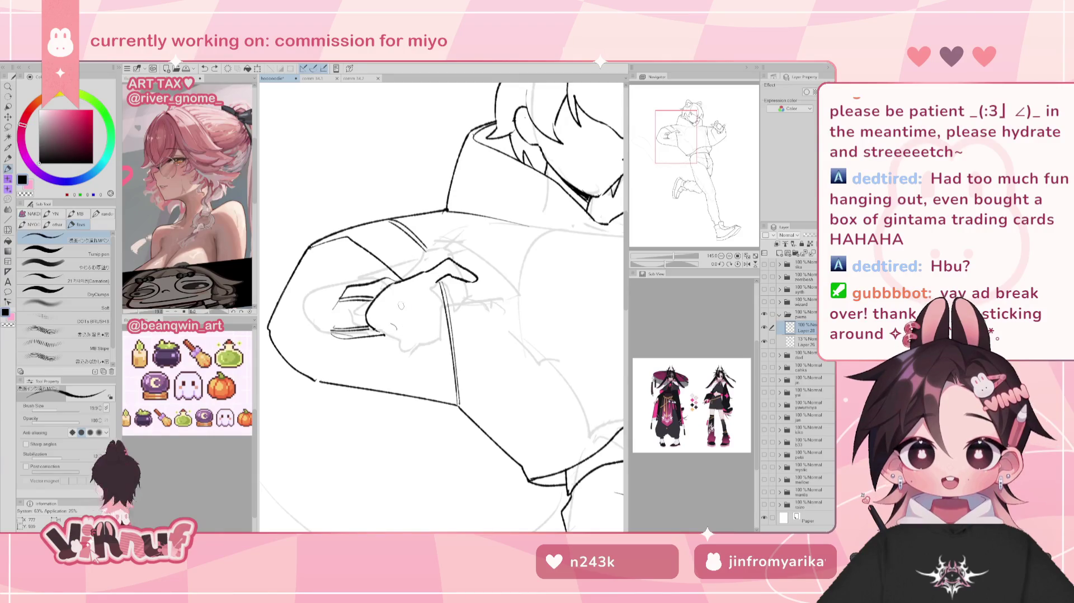
left_click_drag(377, 330, 403, 332)
key("ctrl+z")
key("h")
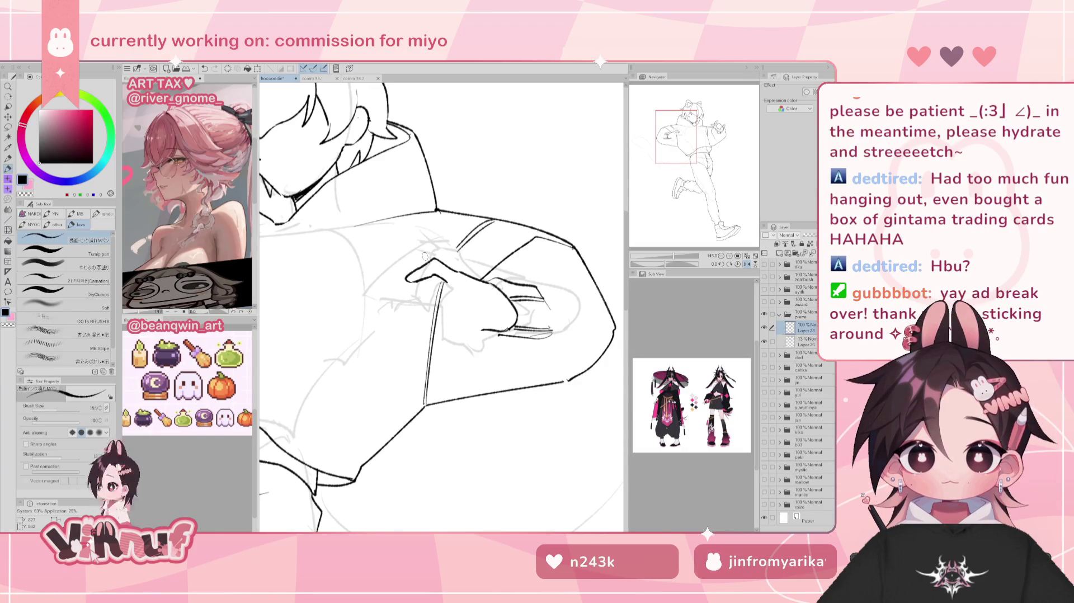
key("h")
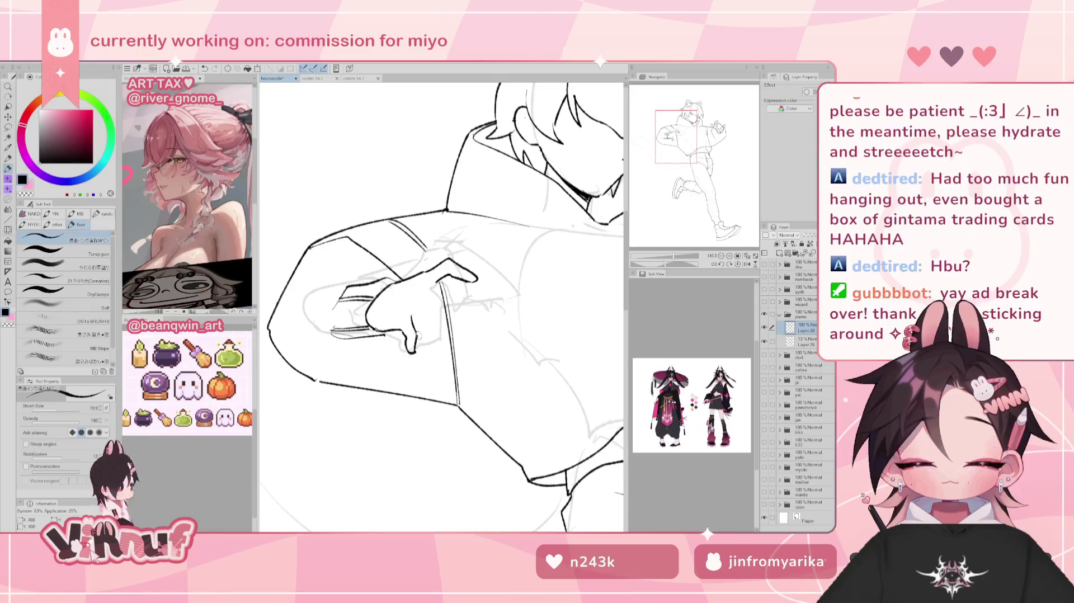
key("h")
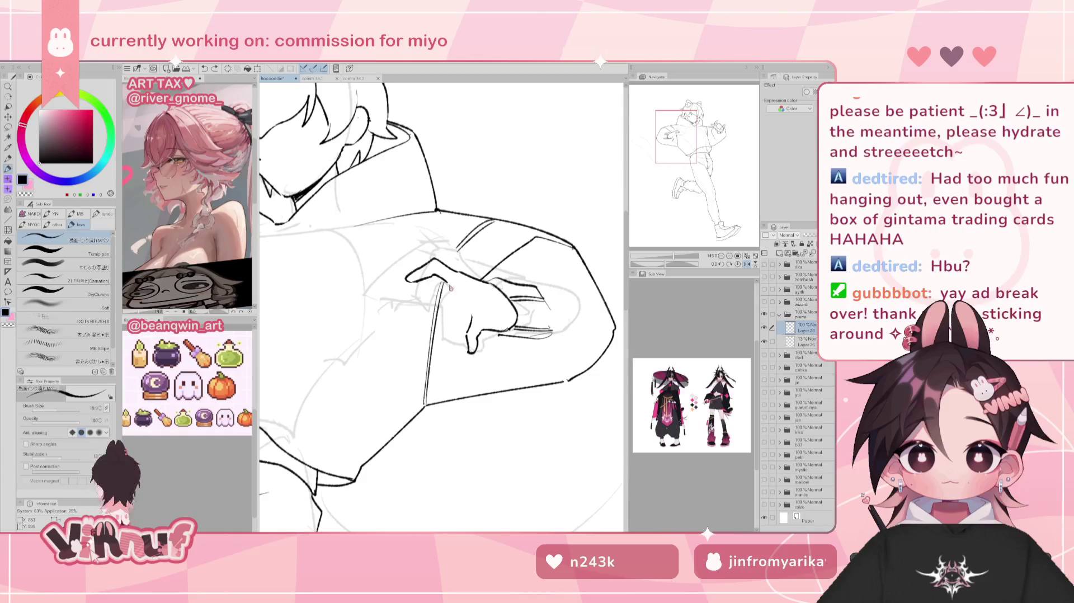
key("ctrl+z")
Redraw the diagonal finger lines on the hand, retrying until they read cleanly
left_click_drag(447, 284, 411, 311)
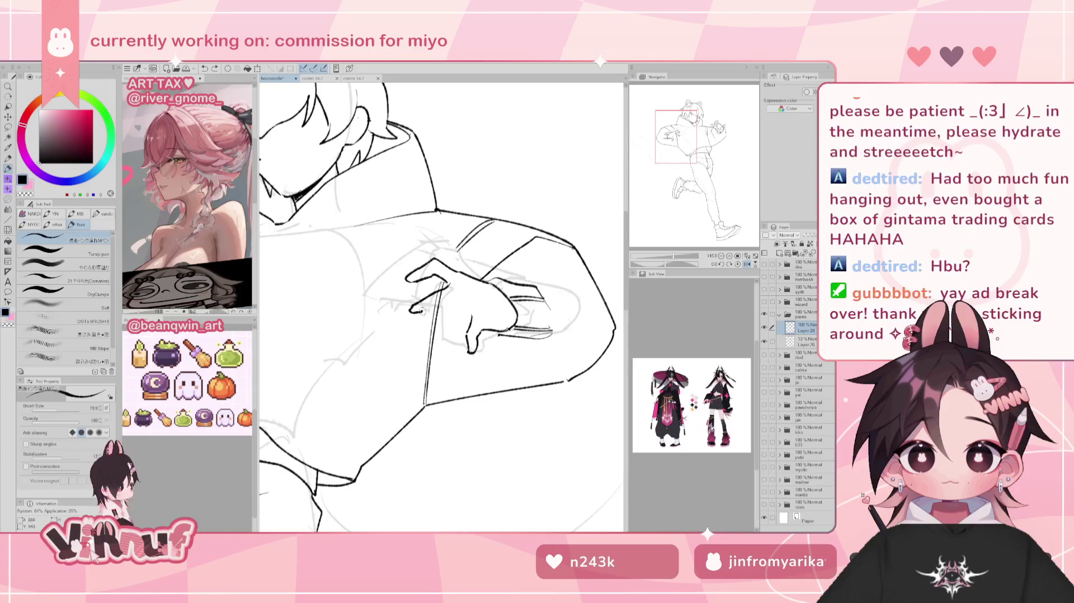
key("ctrl+z")
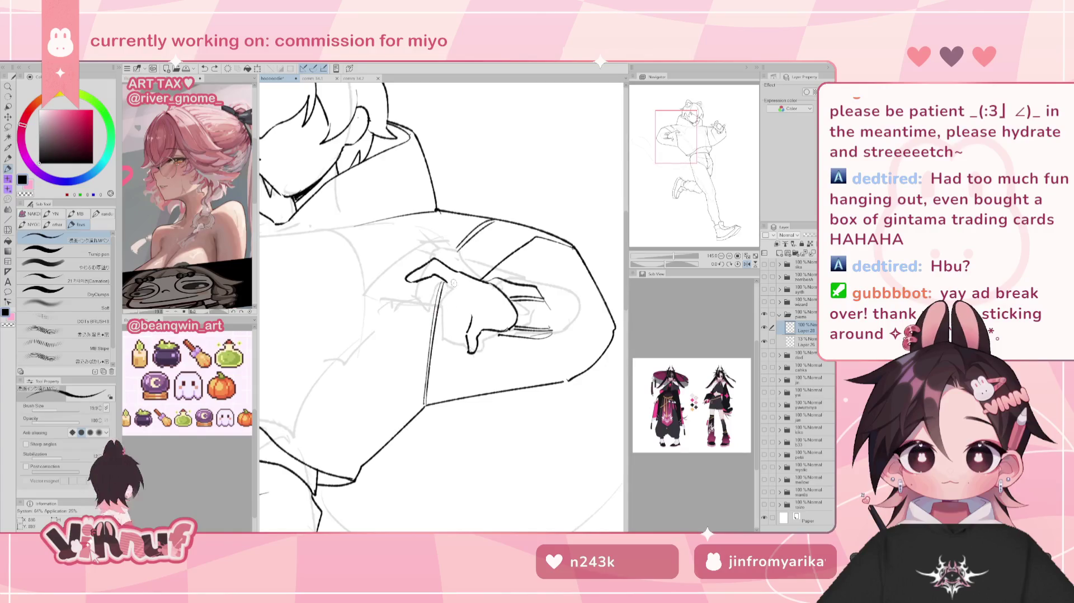
left_click_drag(451, 283, 410, 313)
key("ctrl+z")
key("ctrl+z")
left_click_drag(450, 284, 403, 320)
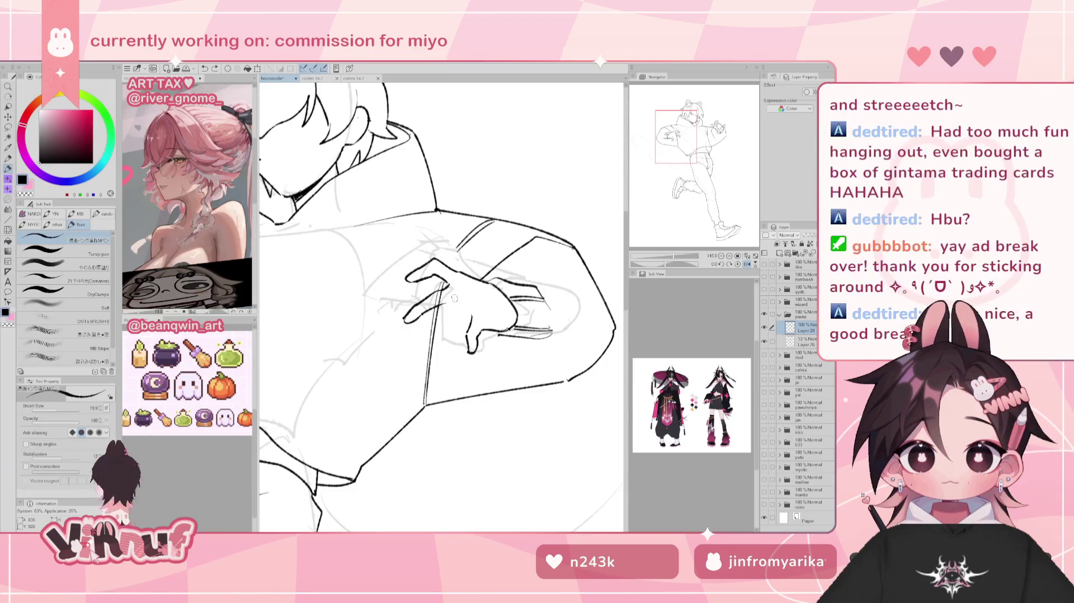
left_click_drag(451, 307, 423, 324)
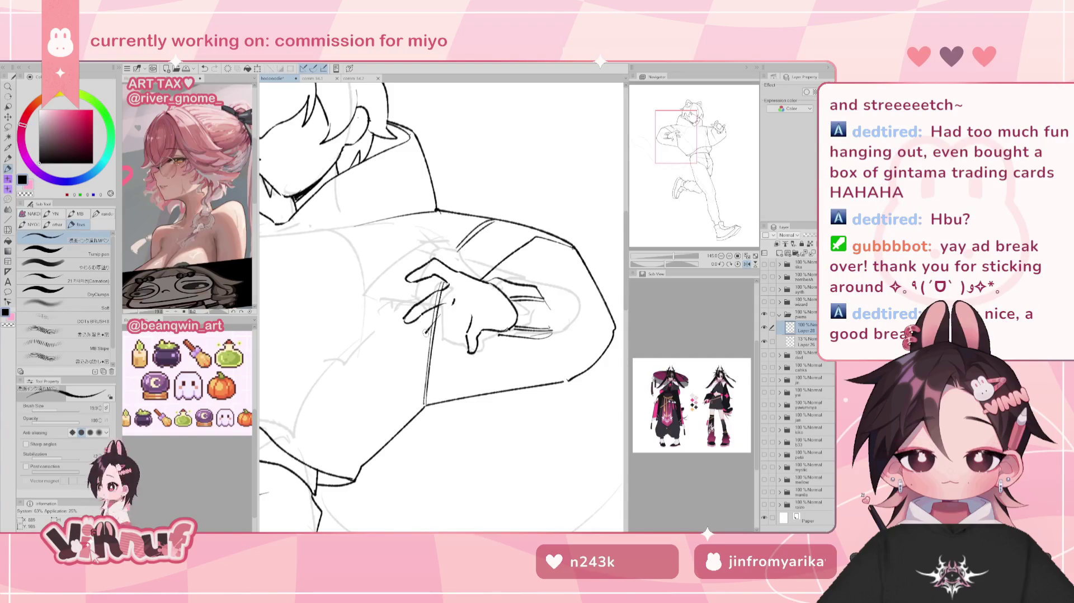
left_click_drag(436, 339, 454, 319)
key("ctrl+z")
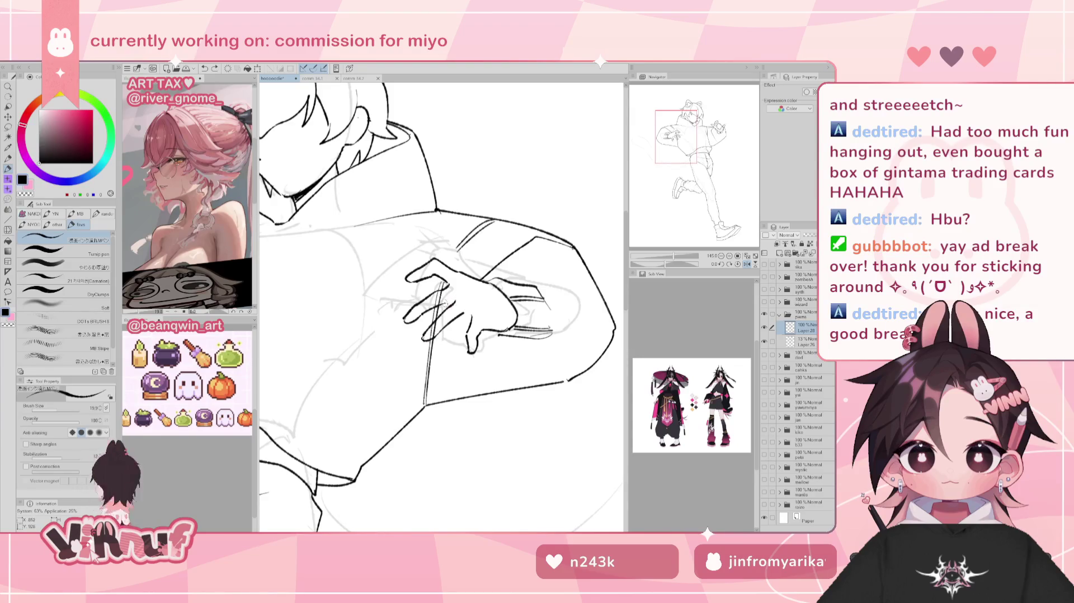
key("h")
mouse_move(675, 256)
left_mouse_down()
mouse_move(664, 257)
mouse_move(674, 257)
left_mouse_up()
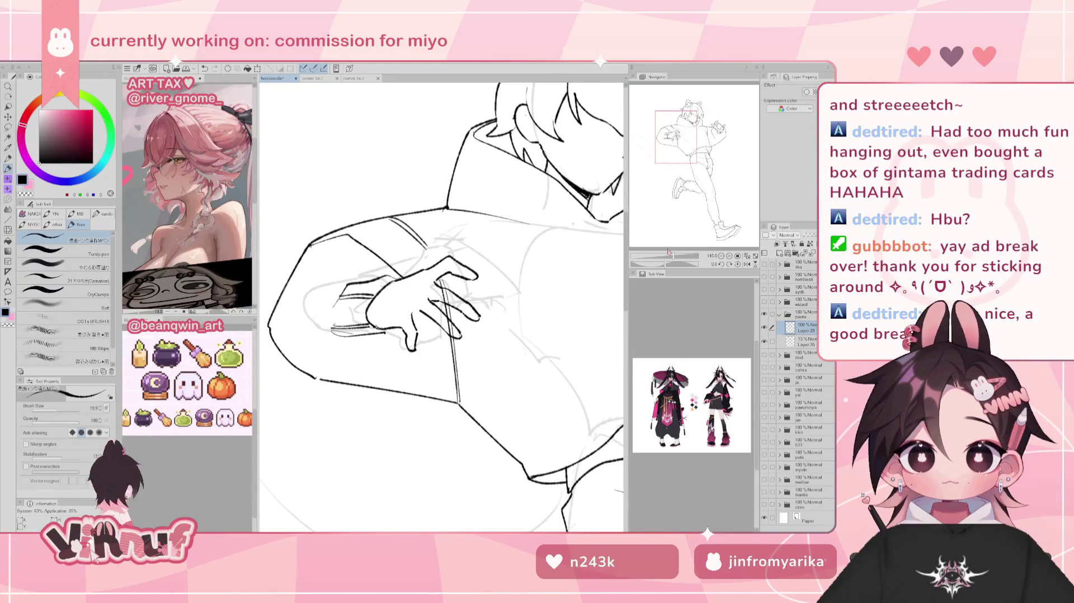
Compare the hand with and without its finger strokes, then lasso-select the inked hand
key("j")
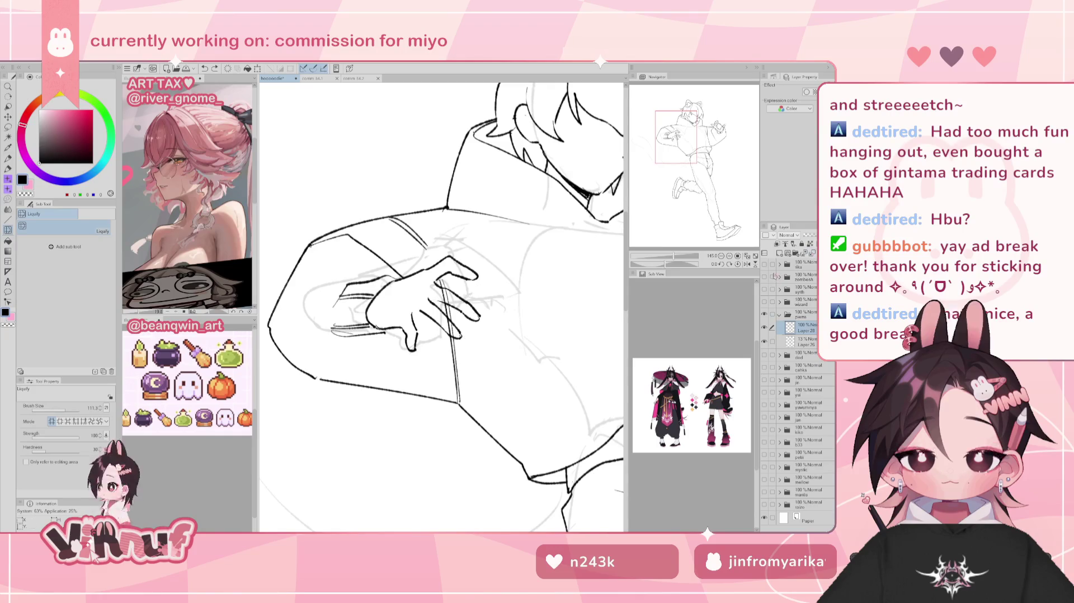
key("ctrl+z")
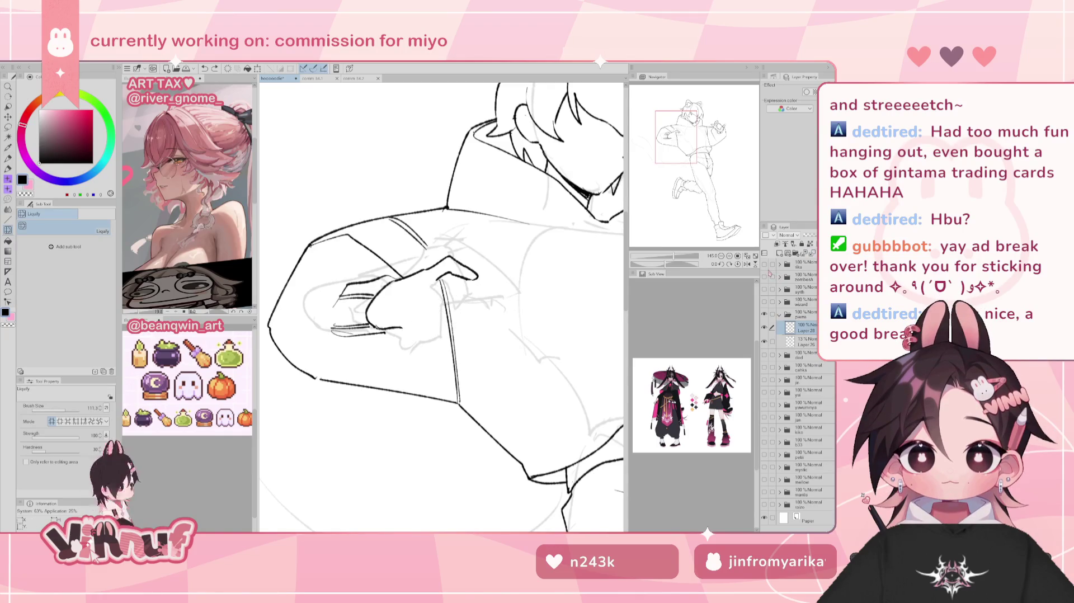
key("ctrl+y")
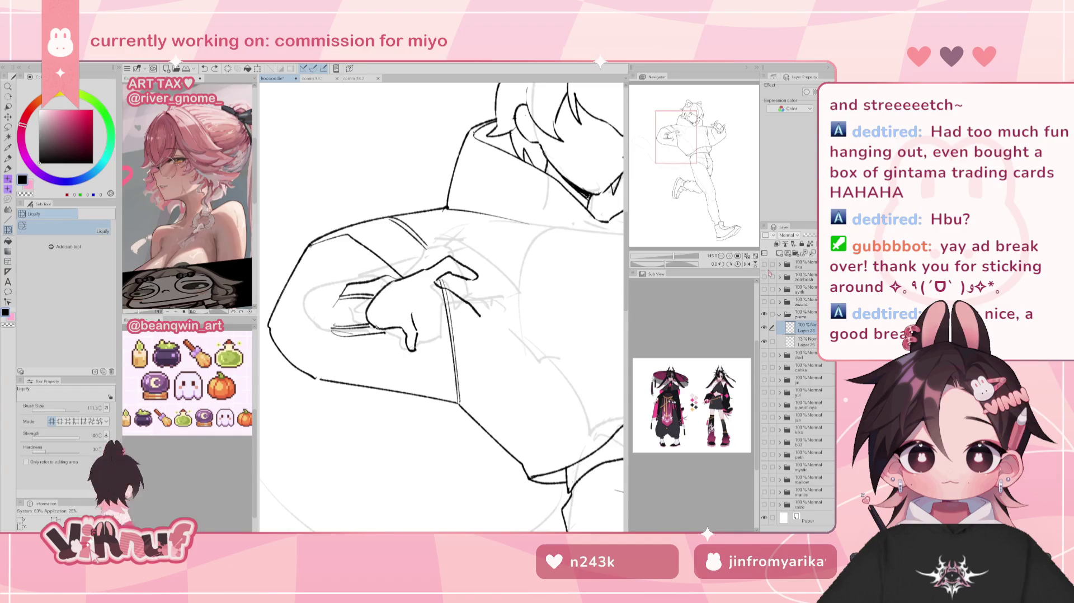
key("m")
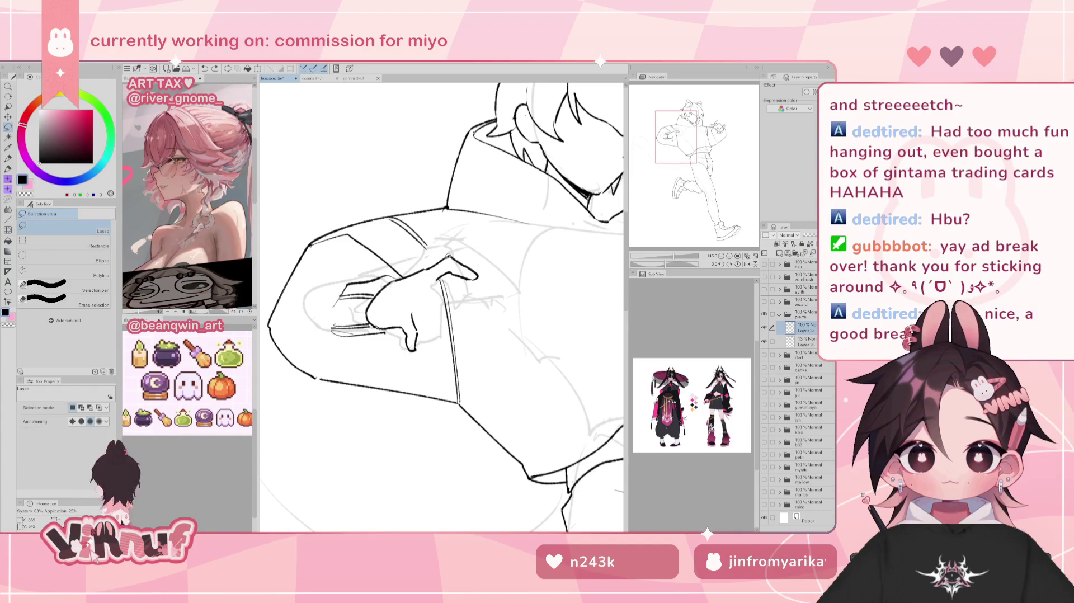
mouse_move(480, 288)
left_mouse_down()
mouse_move(385, 317)
mouse_move(422, 374)
left_mouse_up()
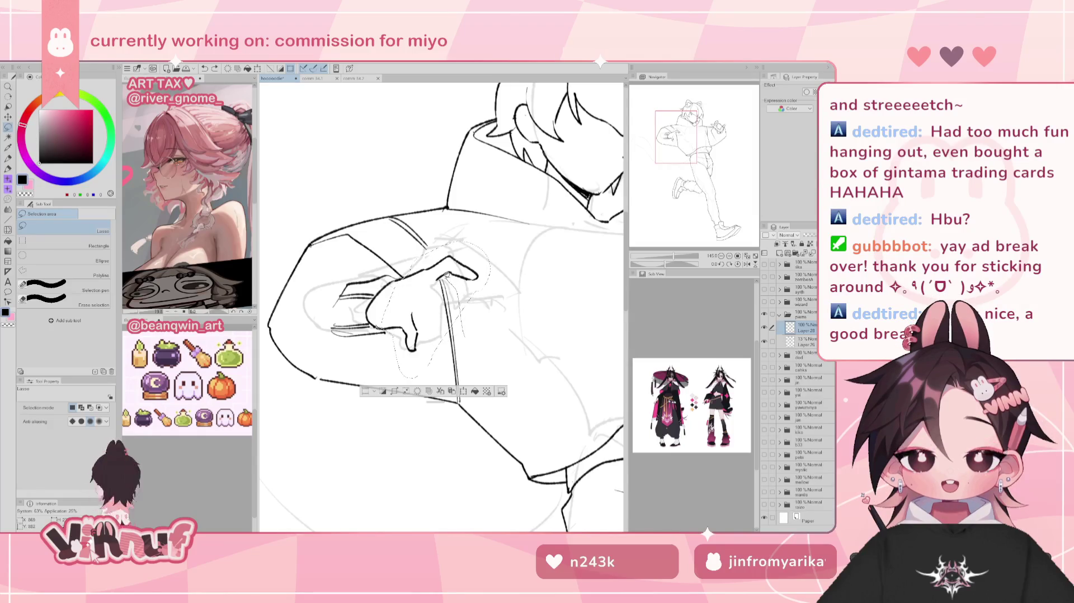
left_click_drag(445, 275, 460, 317)
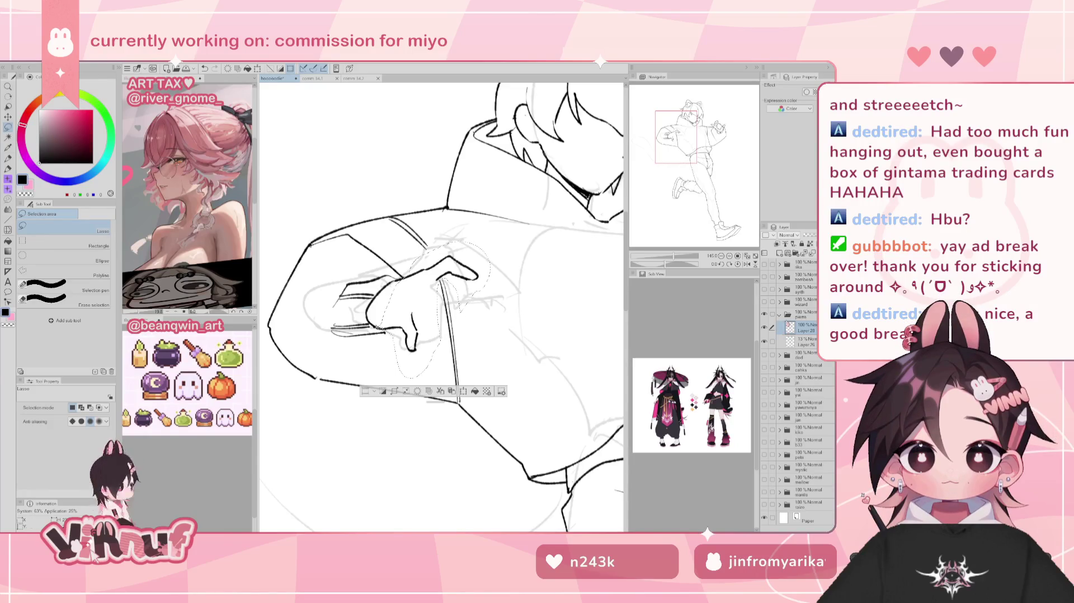
Cut and paste the hand onto a new layer, deselect, and erase the lower thumb strokes
key("Delete")
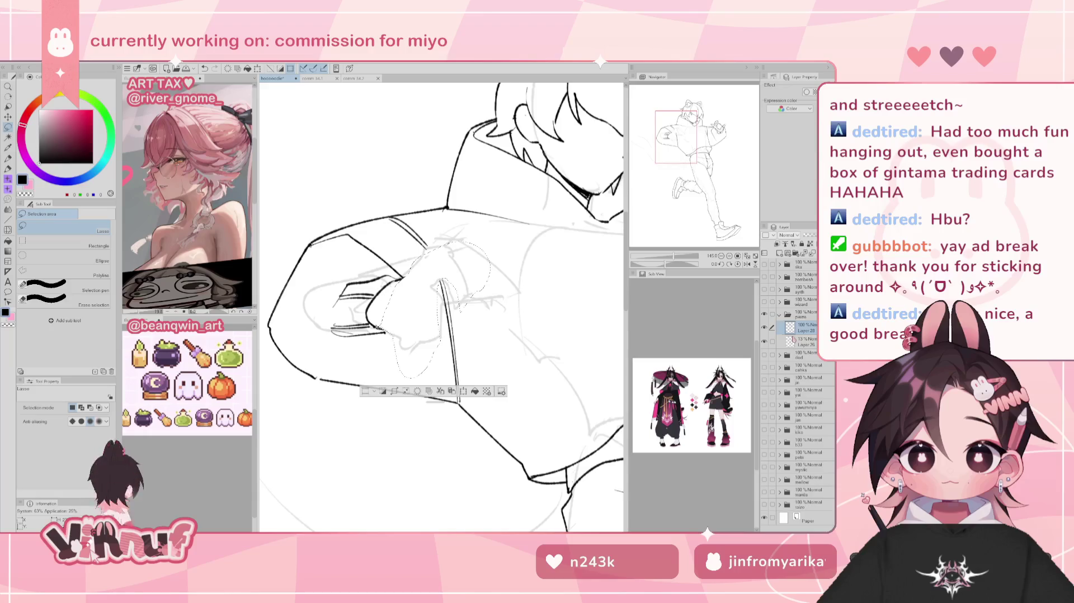
key("ctrl+v")
key("ctrl+d")
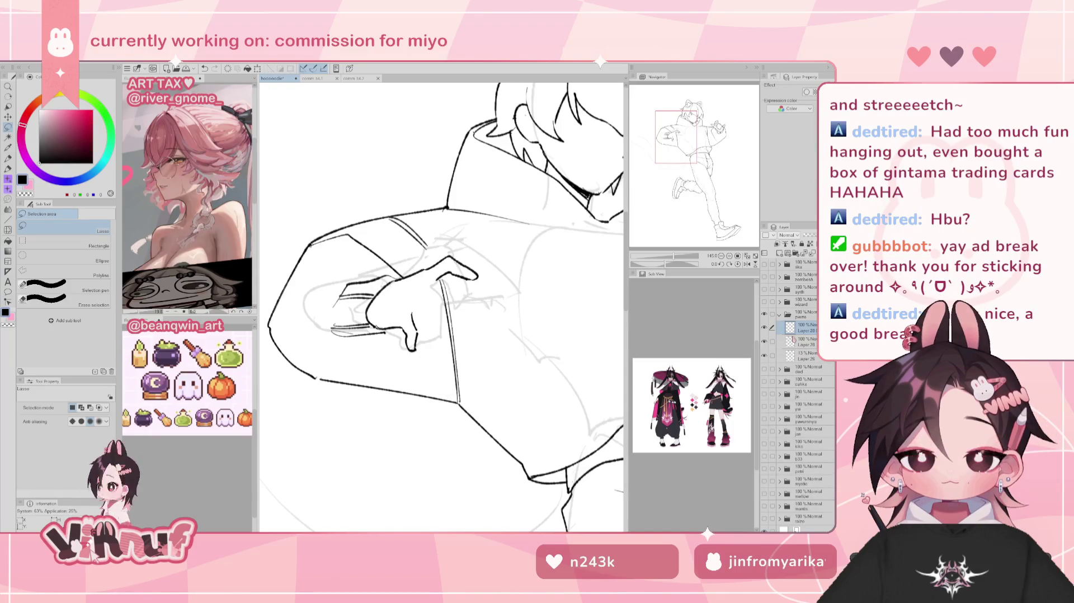
key("e")
left_click_drag(411, 349, 406, 328)
Ink new thumb and finger lines on the hoodie hand, redrawing the short thumb stroke, checking in mirrored view
key("h")
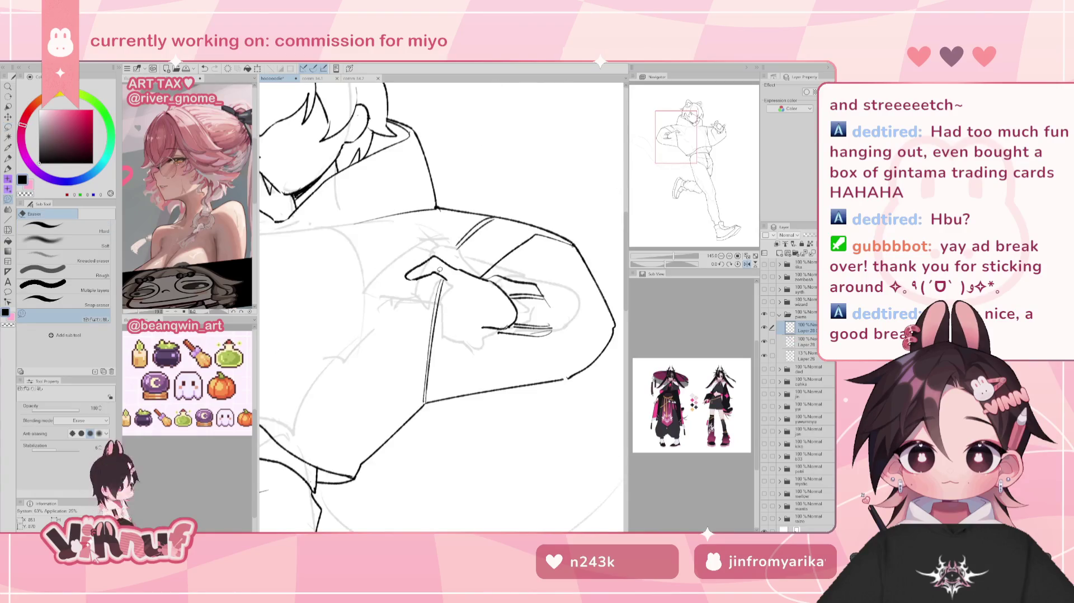
key("p")
left_click_drag(451, 285, 441, 293)
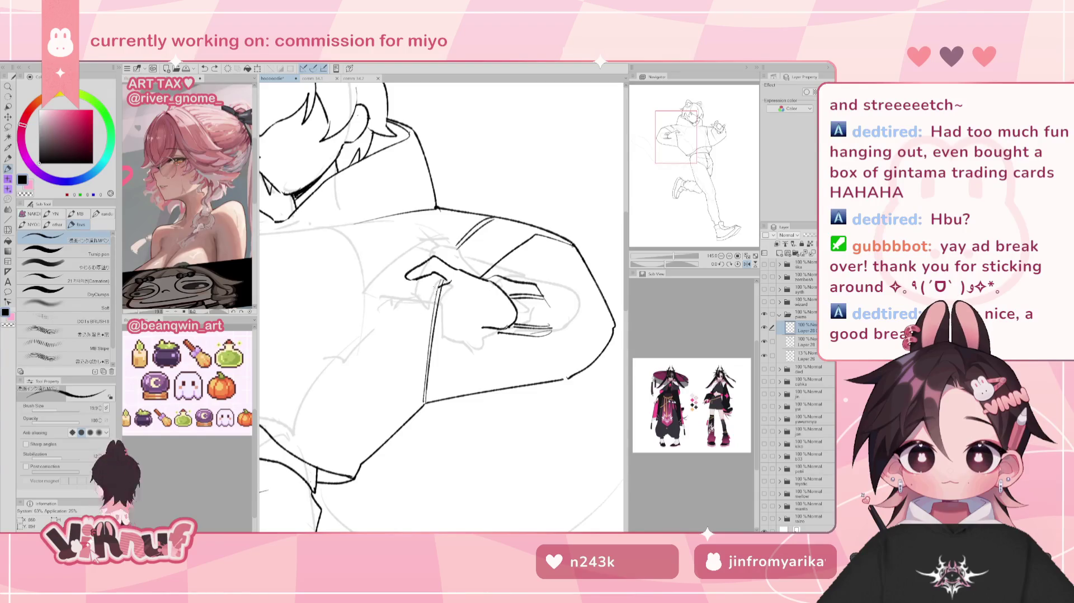
left_click_drag(449, 280, 408, 312)
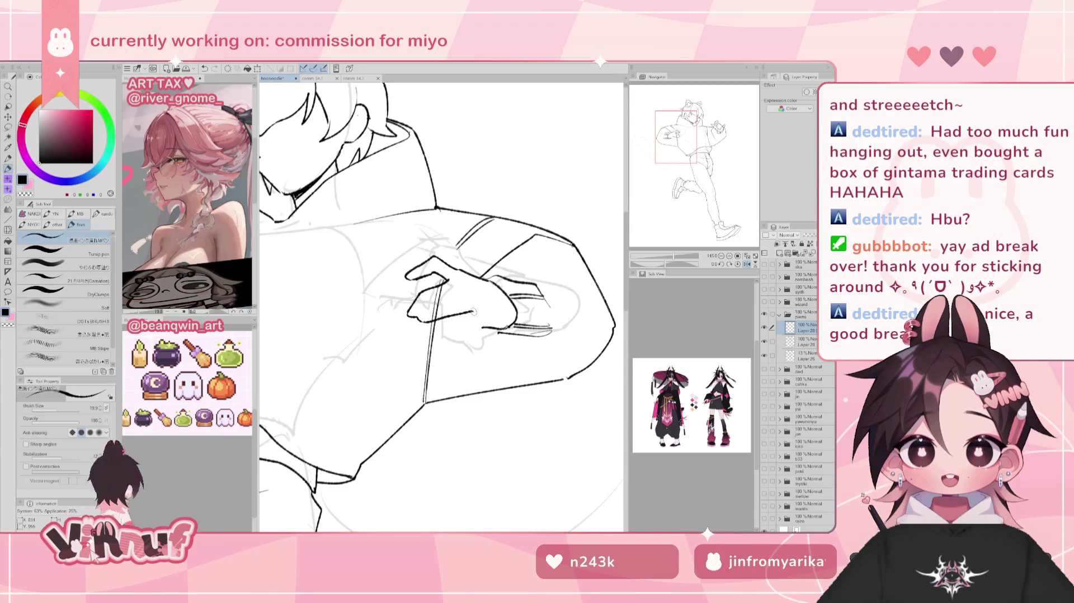
left_click_drag(451, 315, 464, 311)
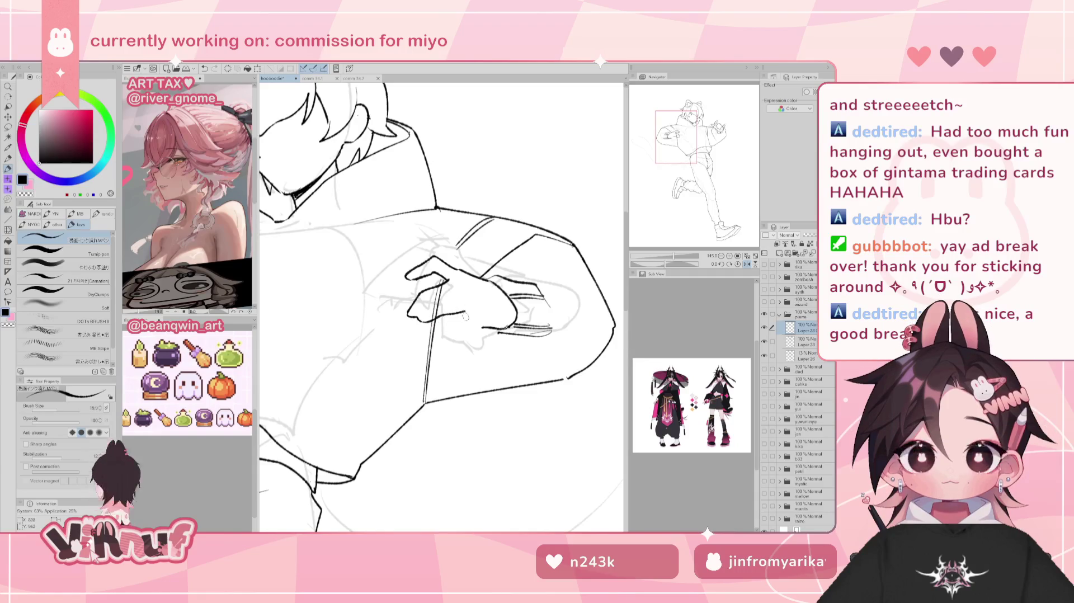
key("ctrl+z")
left_click_drag(435, 319, 459, 311)
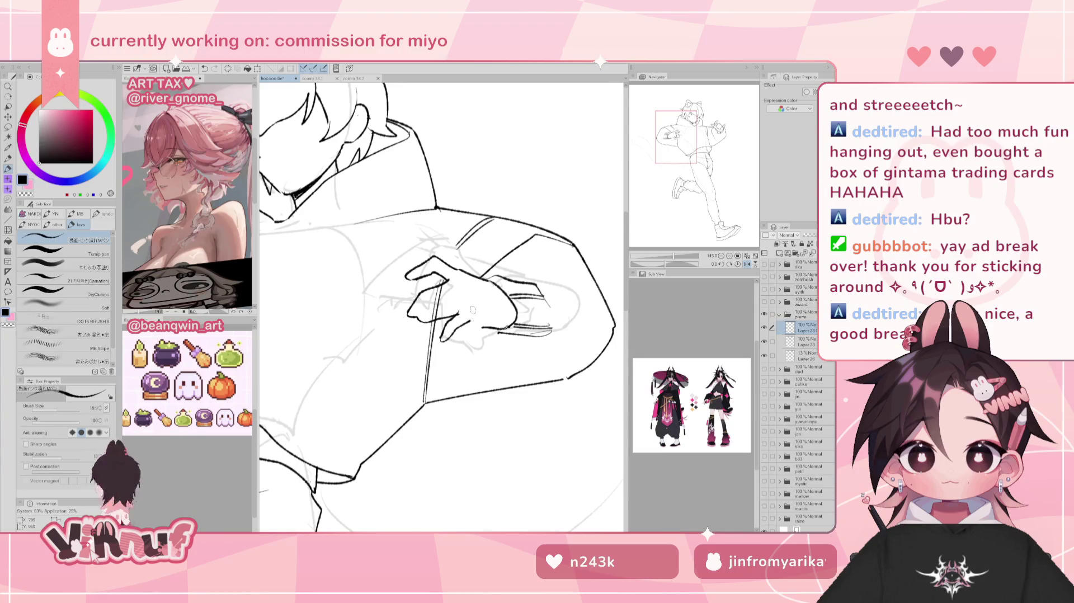
key("h")
scroll(482, 279, "down", 5)
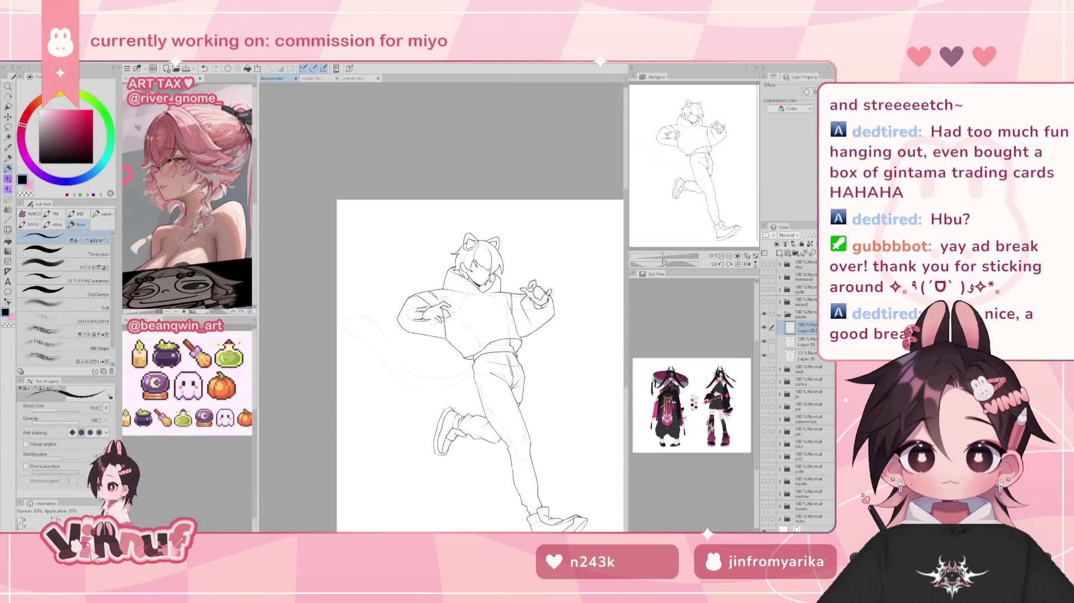
Check the pointing hand in mirrored and normal views while toggling between eraser and pen
scroll(666, 238, "up", 5)
key("e")
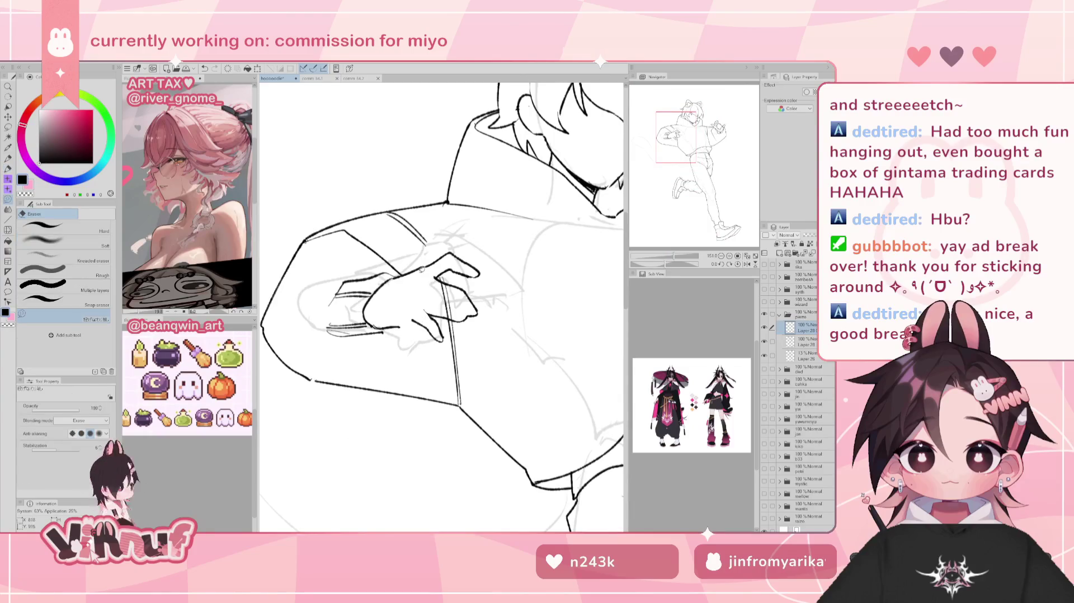
key("h")
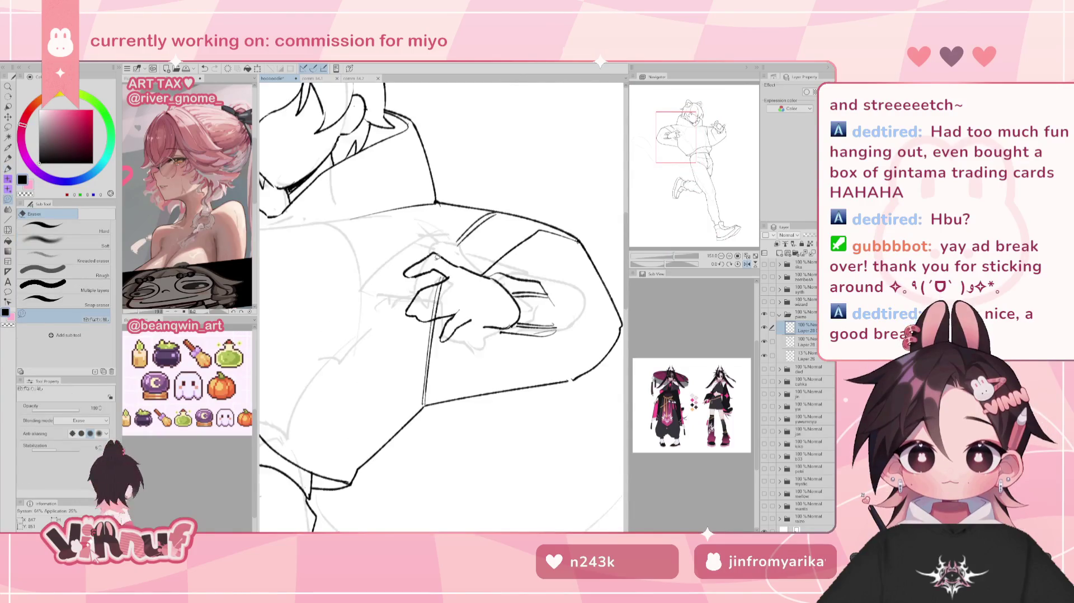
key("p")
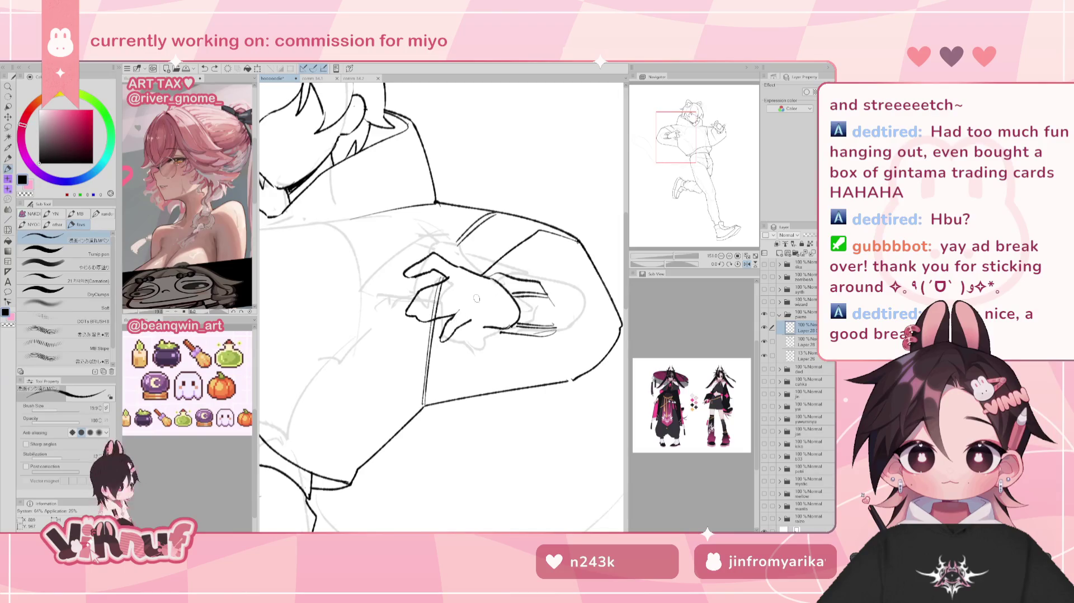
key("h")
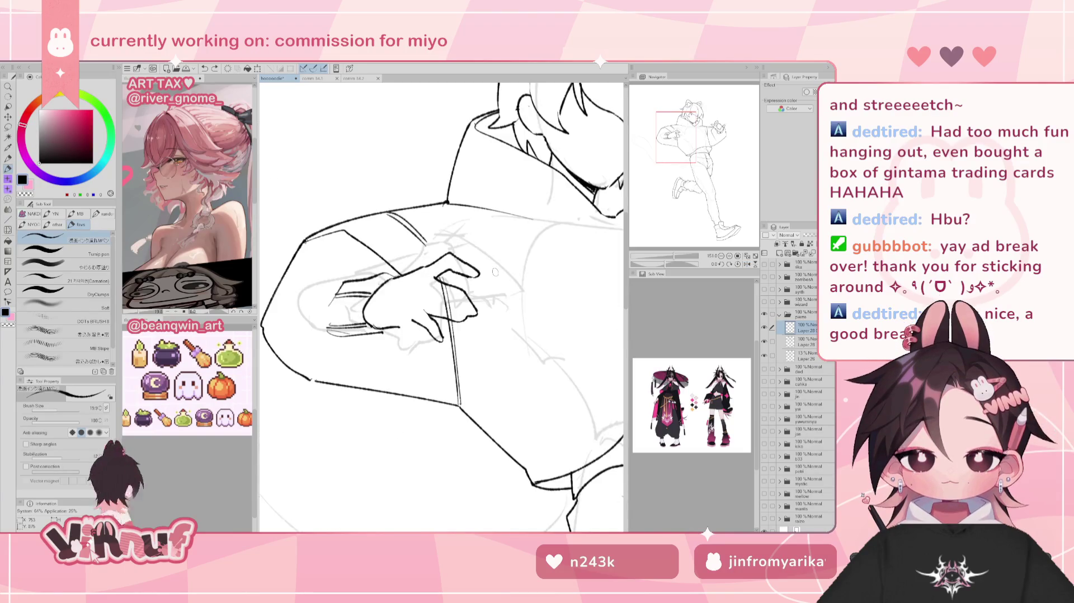
Lasso the pointing hand and rotate its lines slightly counter-clockwise
key("m")
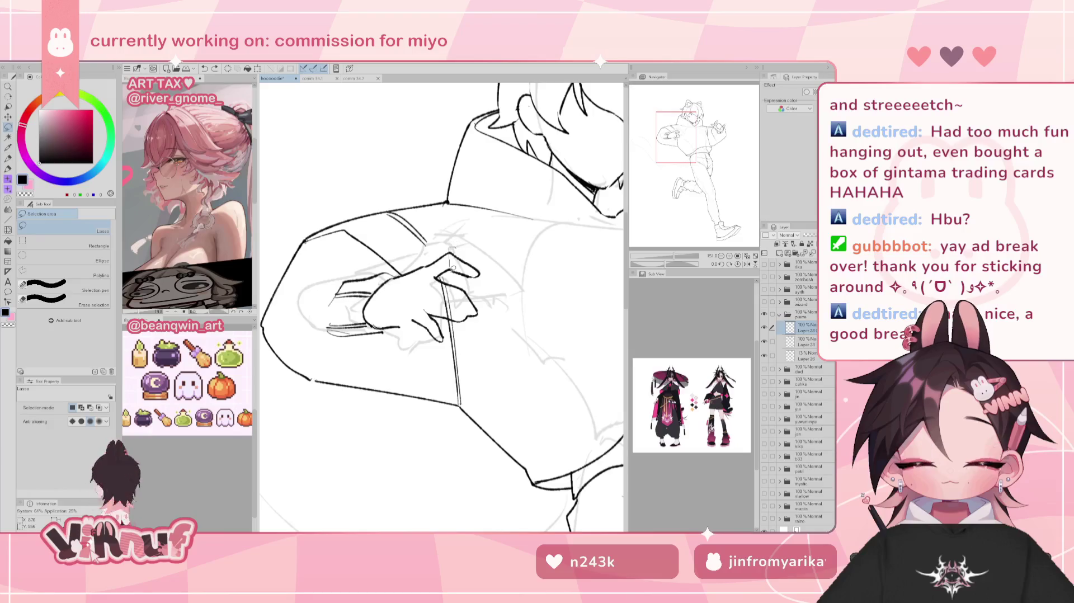
left_click_drag(457, 247, 481, 275)
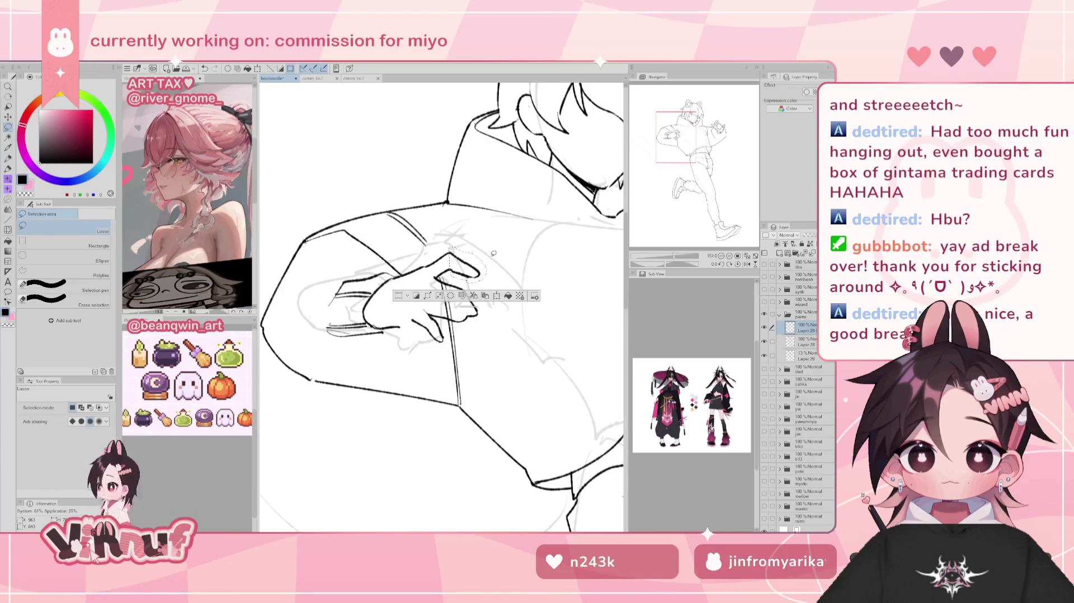
key("ctrl+t")
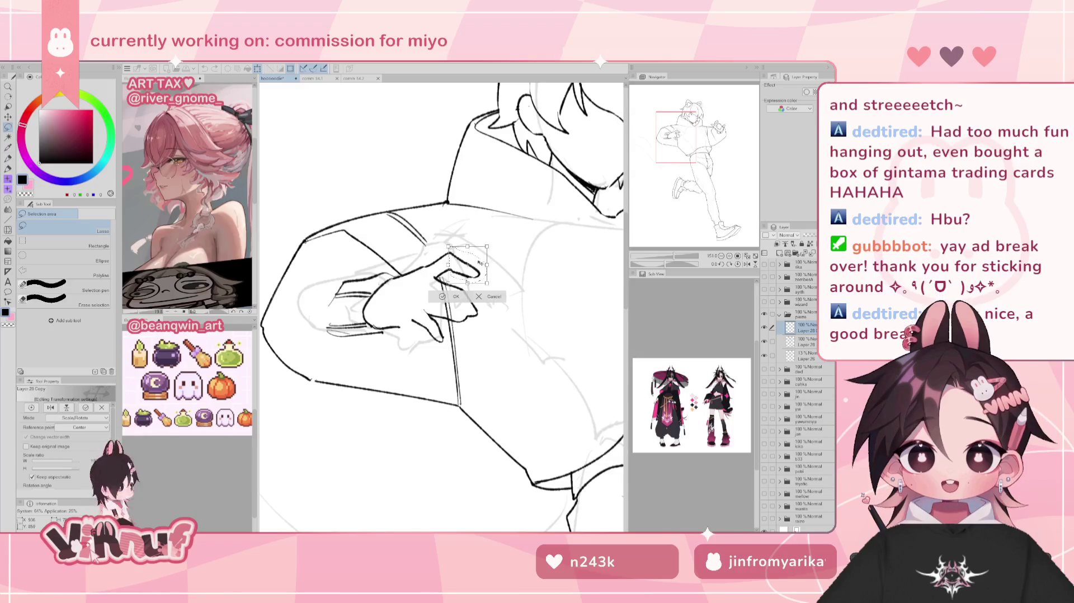
mouse_move(505, 244)
left_mouse_down()
mouse_move(501, 234)
mouse_move(480, 255)
left_mouse_up()
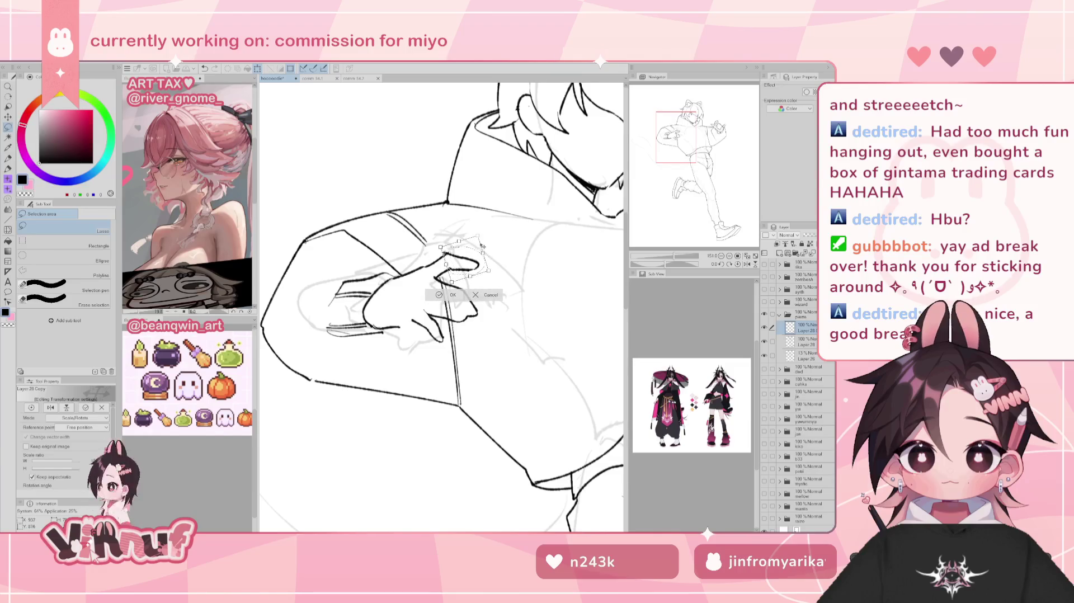
key("Return")
Liquify the sketch lines under the hand with an enlarged brush, then zoom out to the whole figure
key("e")
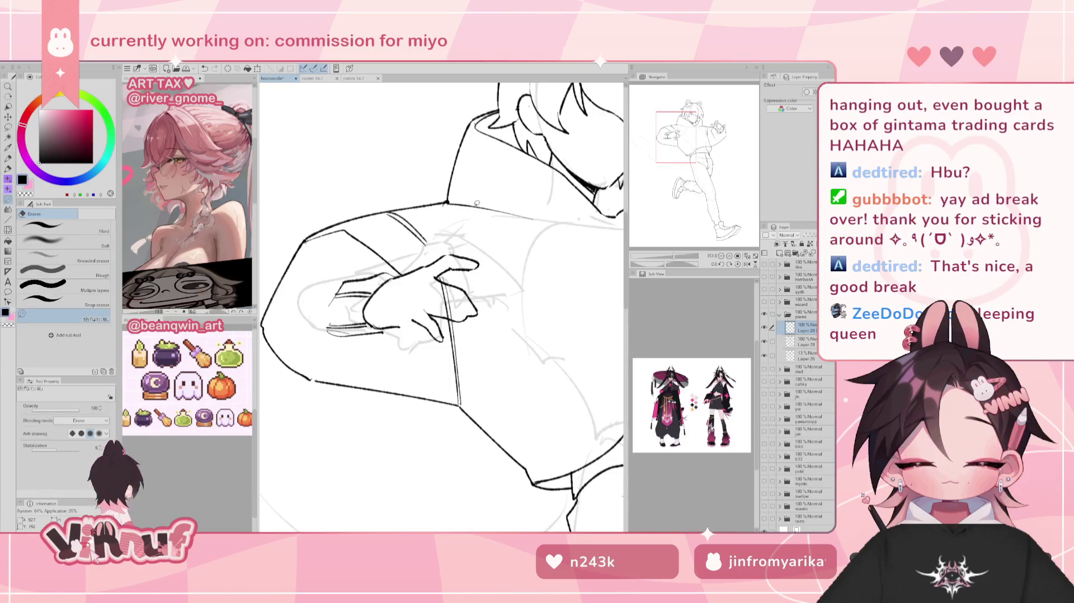
key("h")
key("p")
key("h")
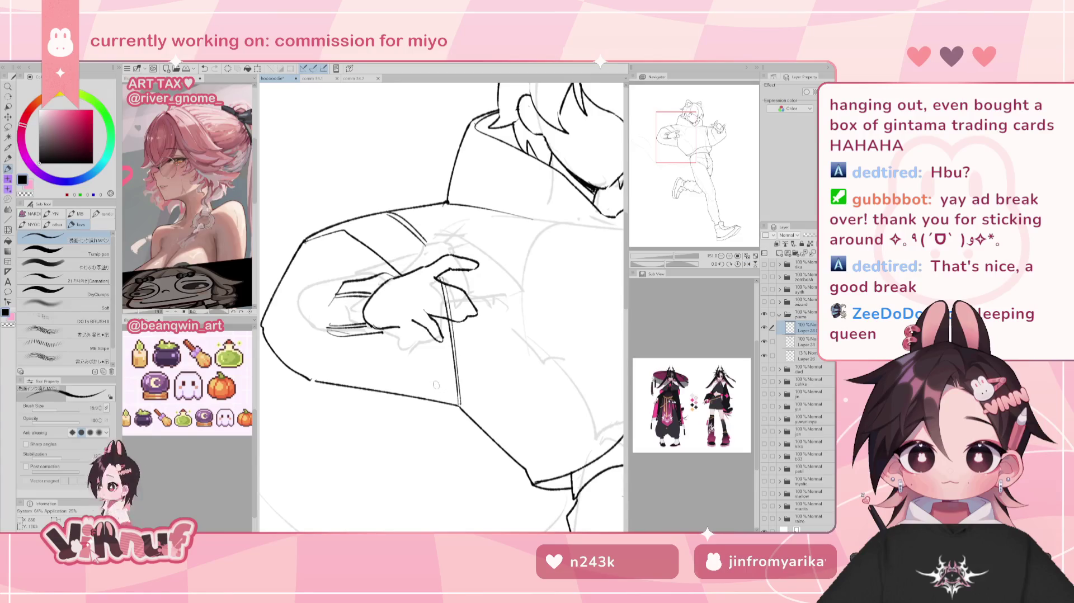
key("j")
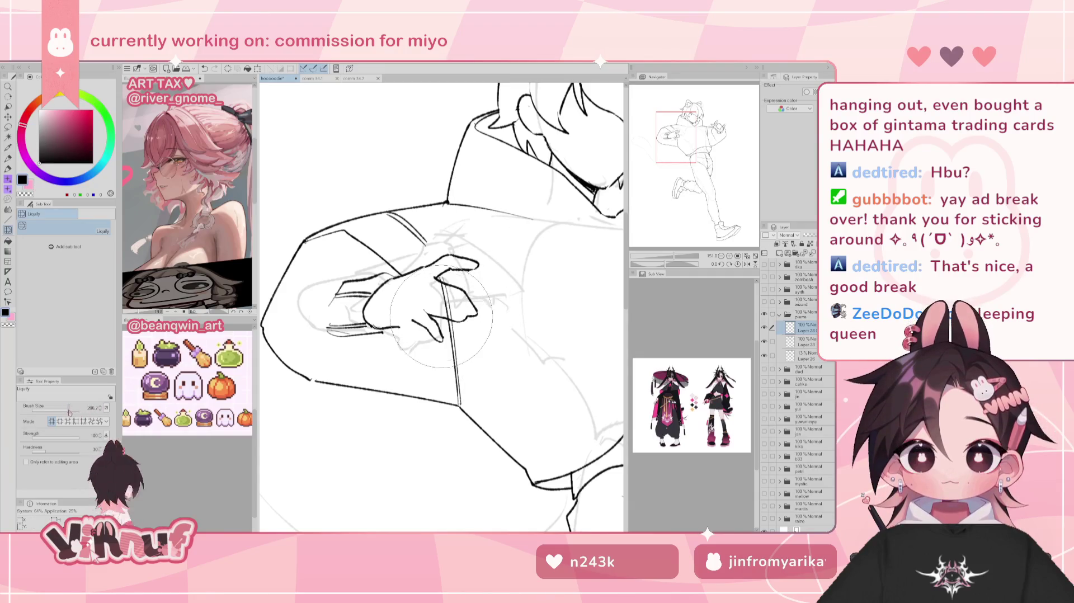
key("bracketright")
key("bracketright")
key("bracketright")
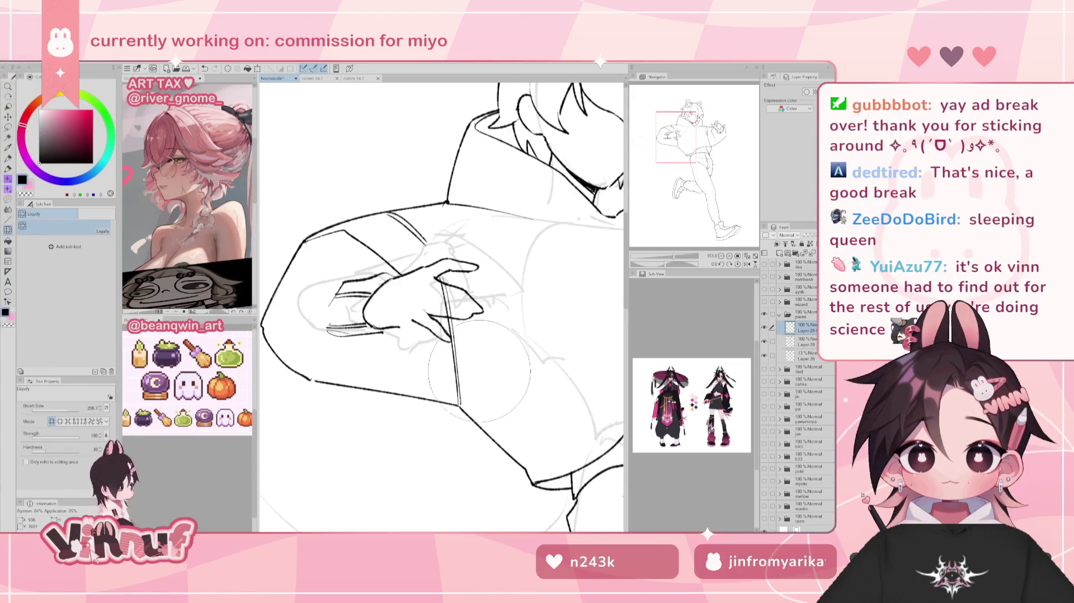
left_click_drag(433, 370, 457, 379)
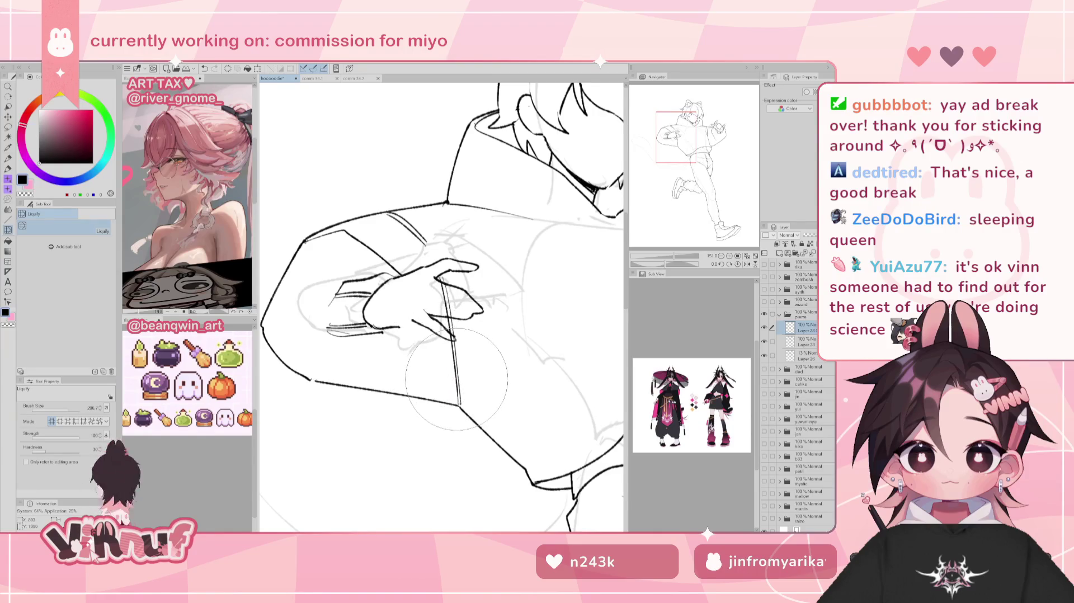
left_click_drag(674, 255, 669, 259)
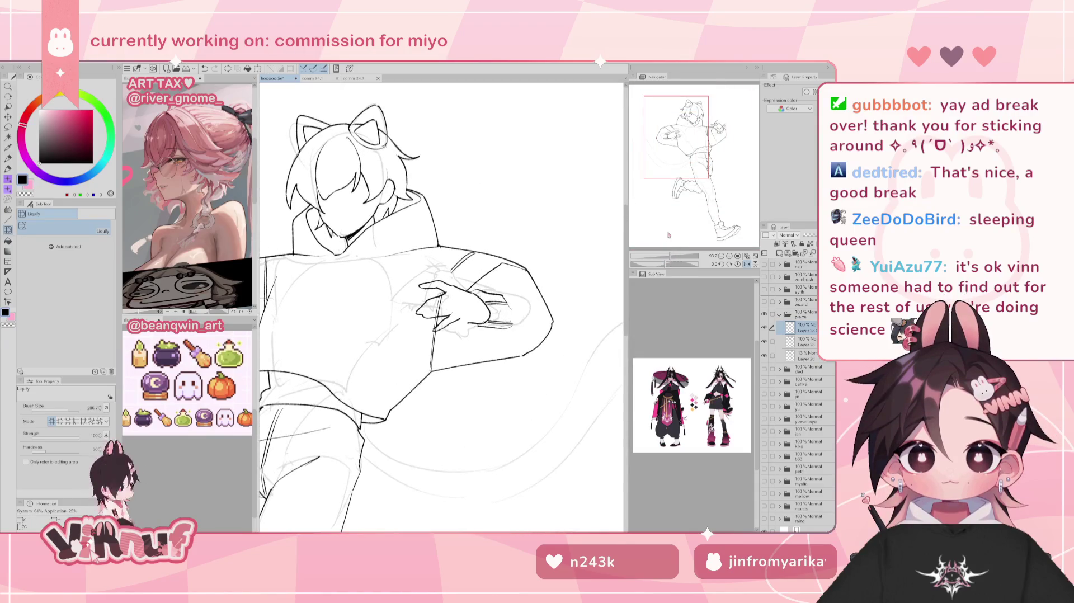
Flip the canvas horizontally to check the hand, switching between pen and eraser for stray marks
key("h")
key("p")
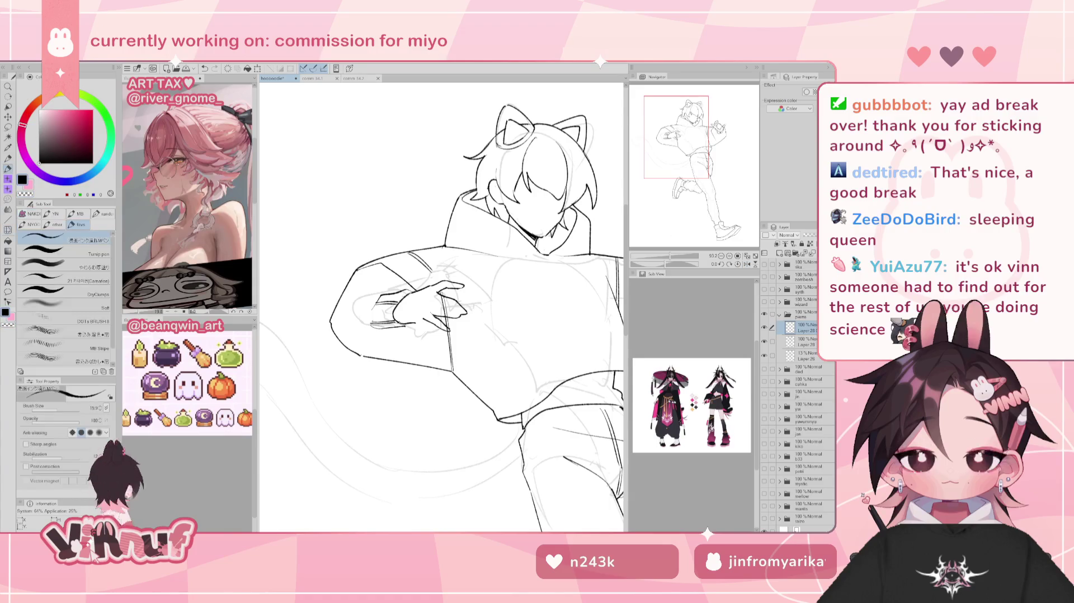
key("h")
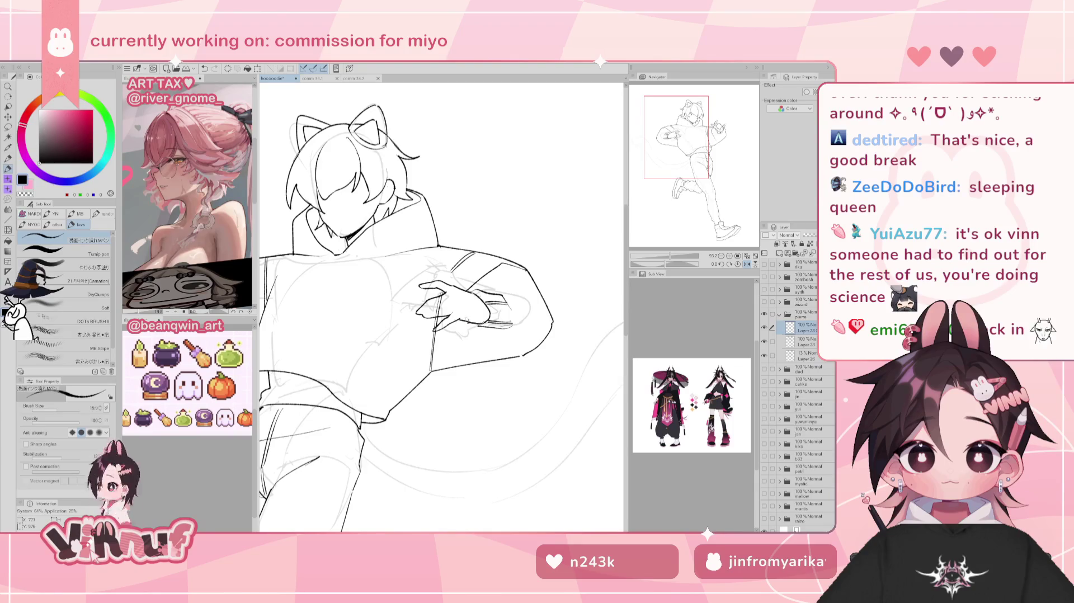
key("e")
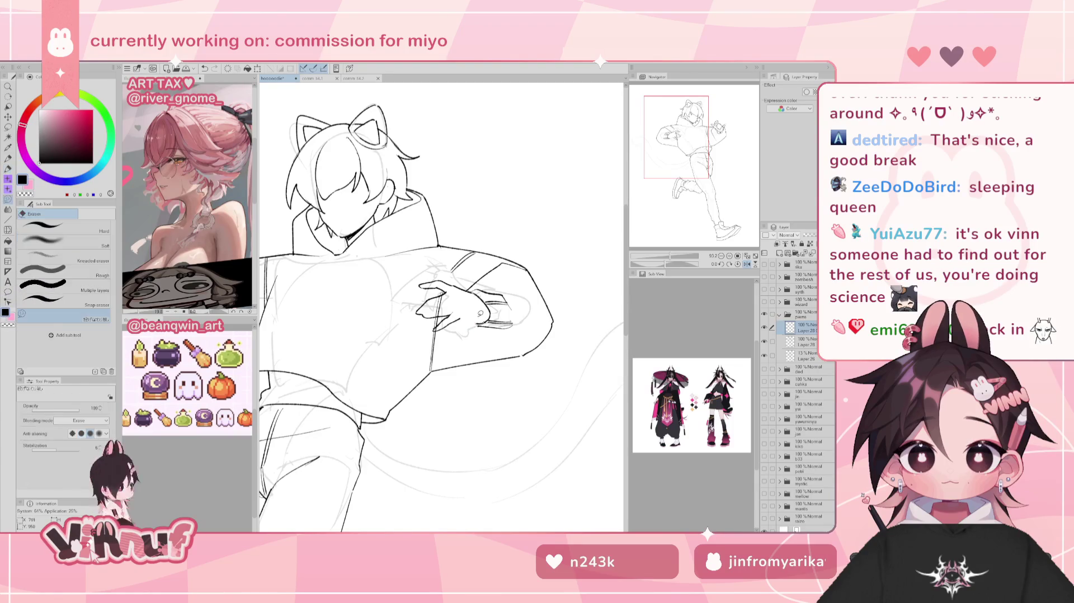
key("h")
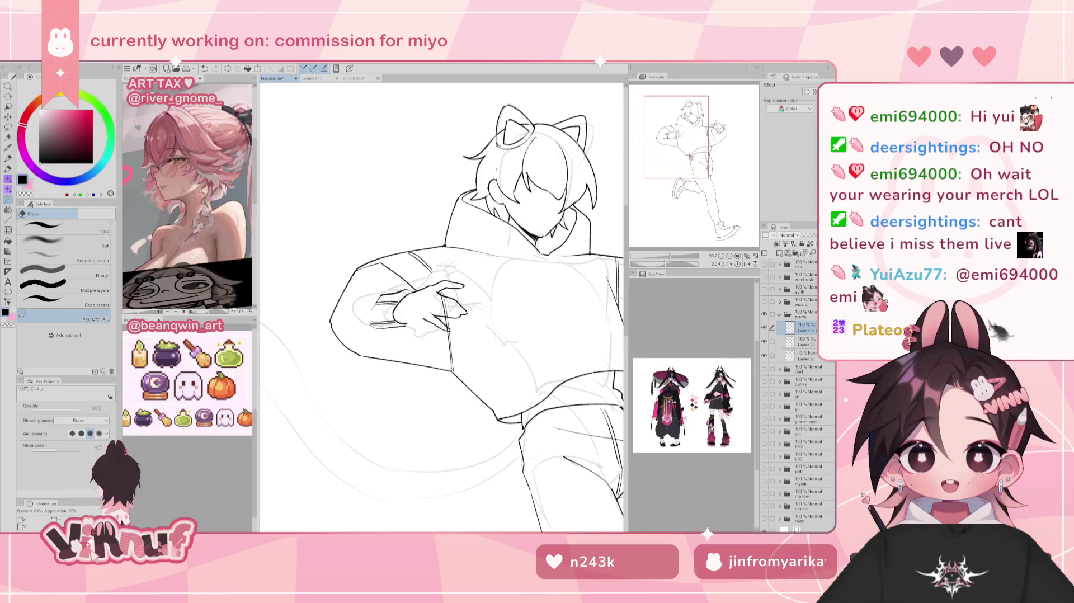
Center on the raised arm, compare mirrored and normal views, then zoom in on the hand
left_click_drag(442, 308, 411, 277)
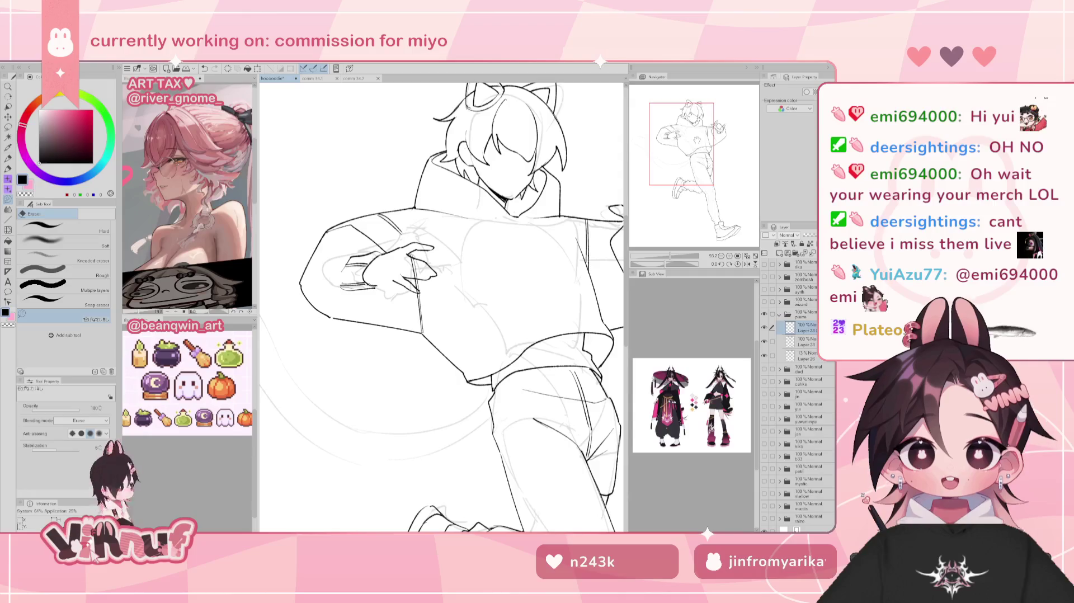
left_click_drag(503, 279, 369, 269)
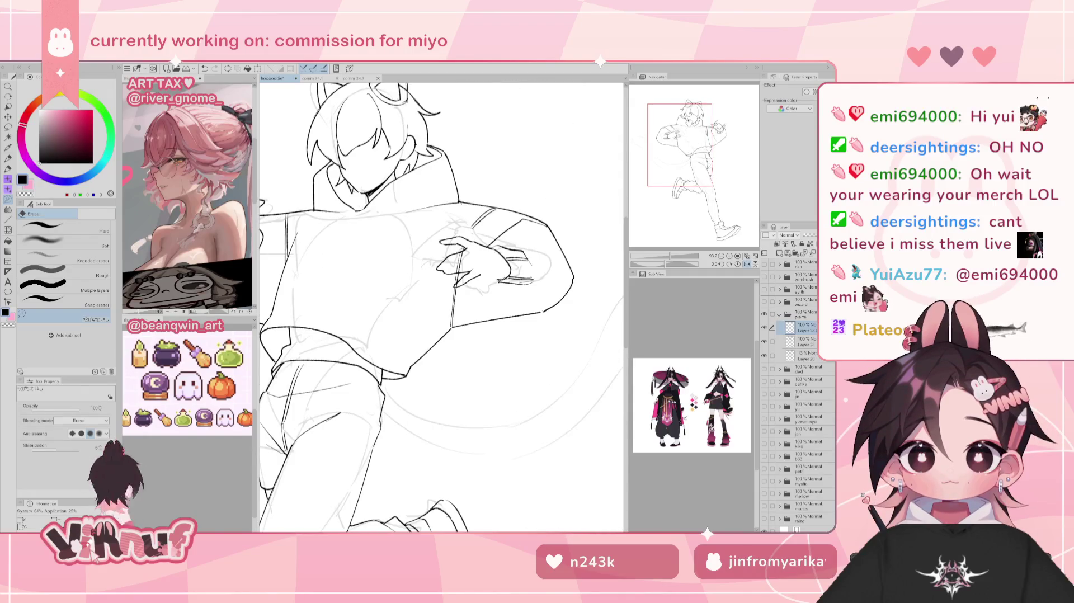
key("p")
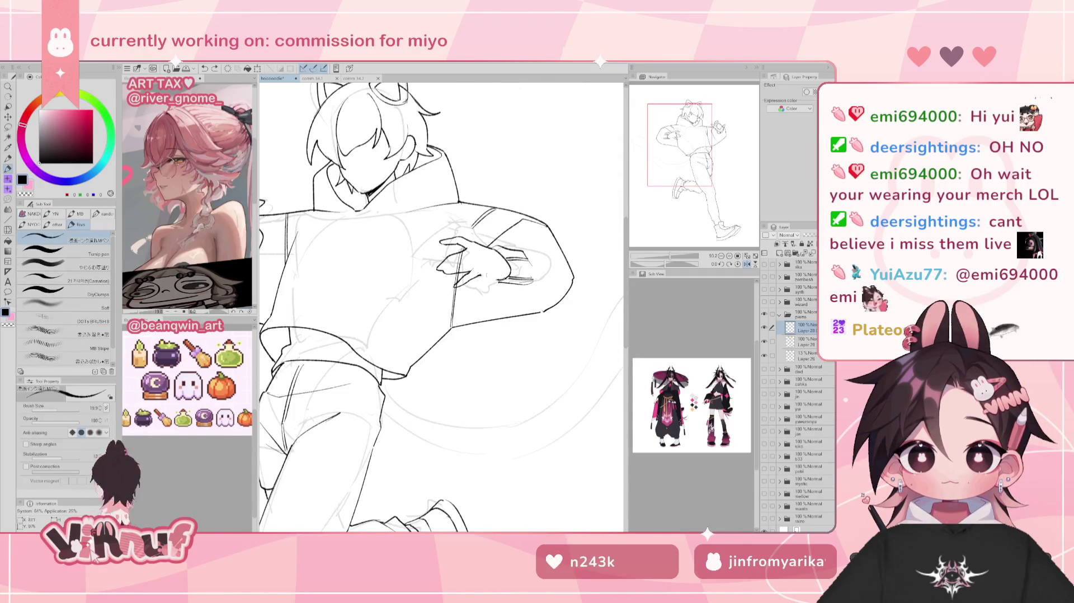
key("h")
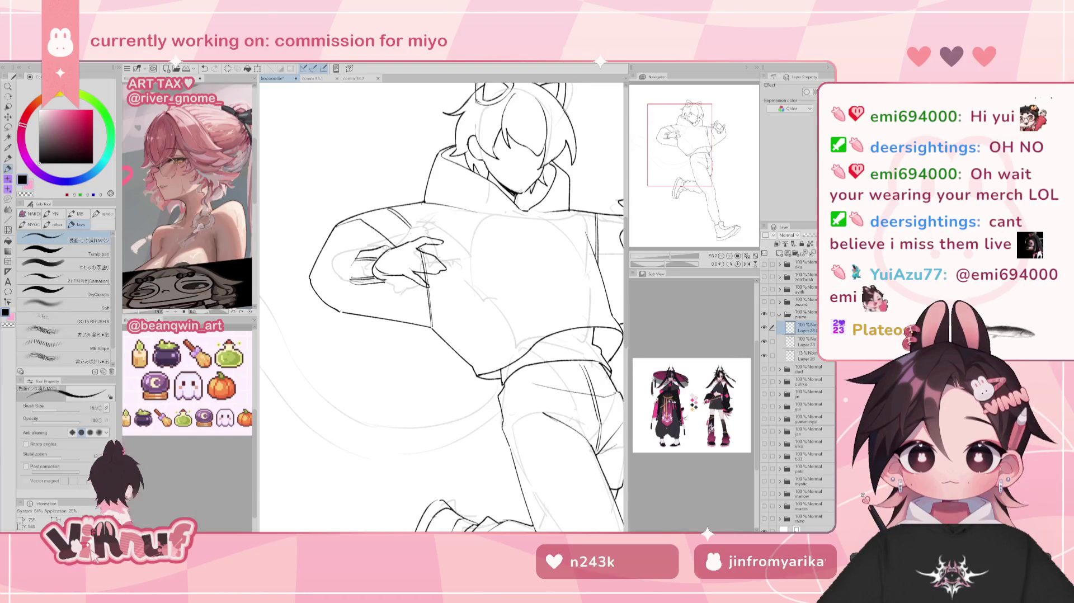
key("h")
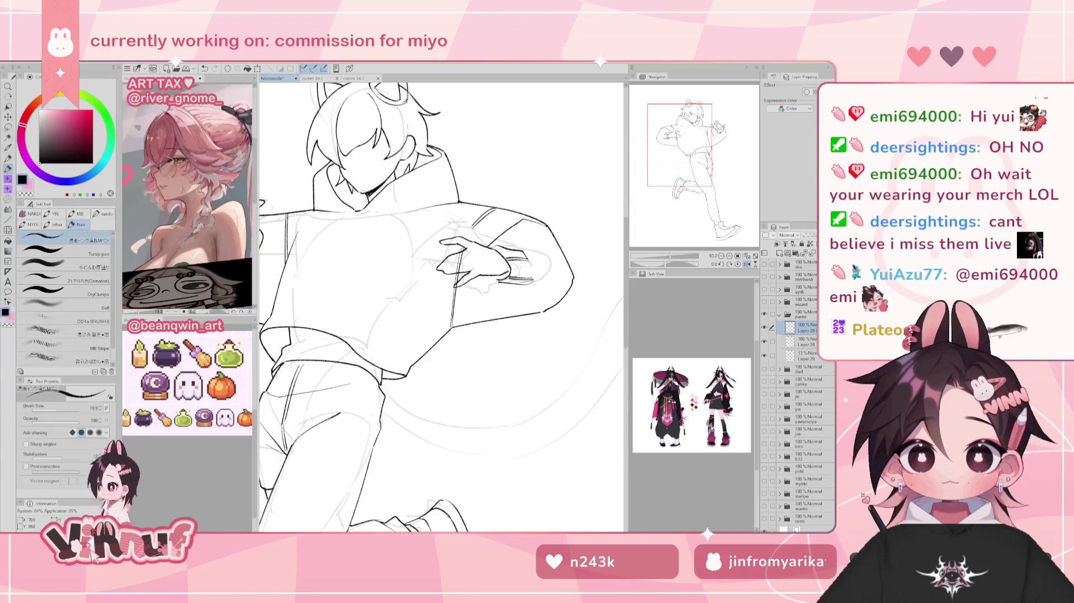
key("h")
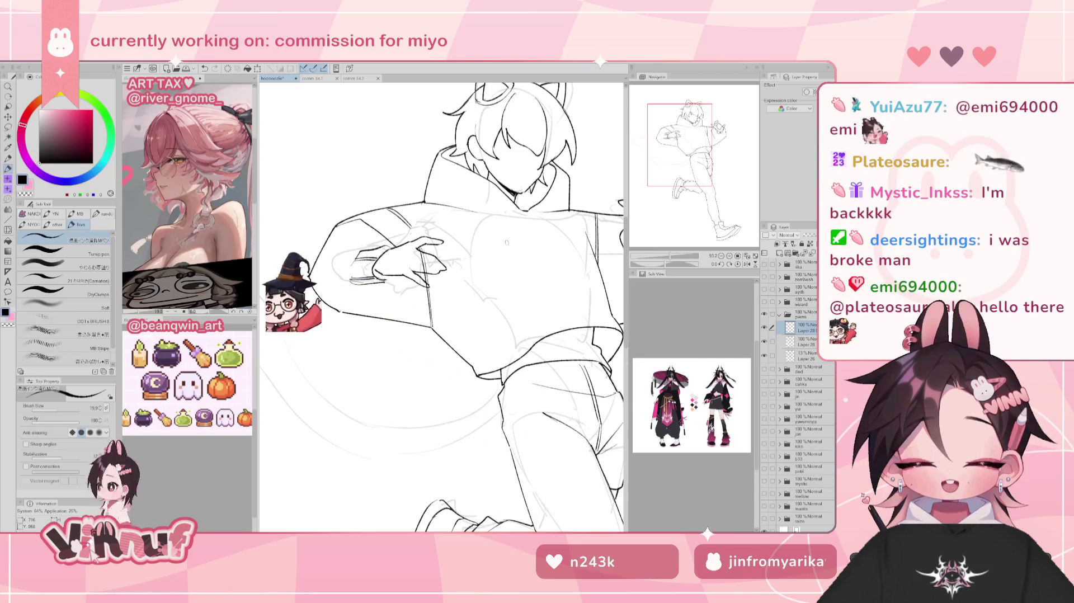
key("h")
key("h")
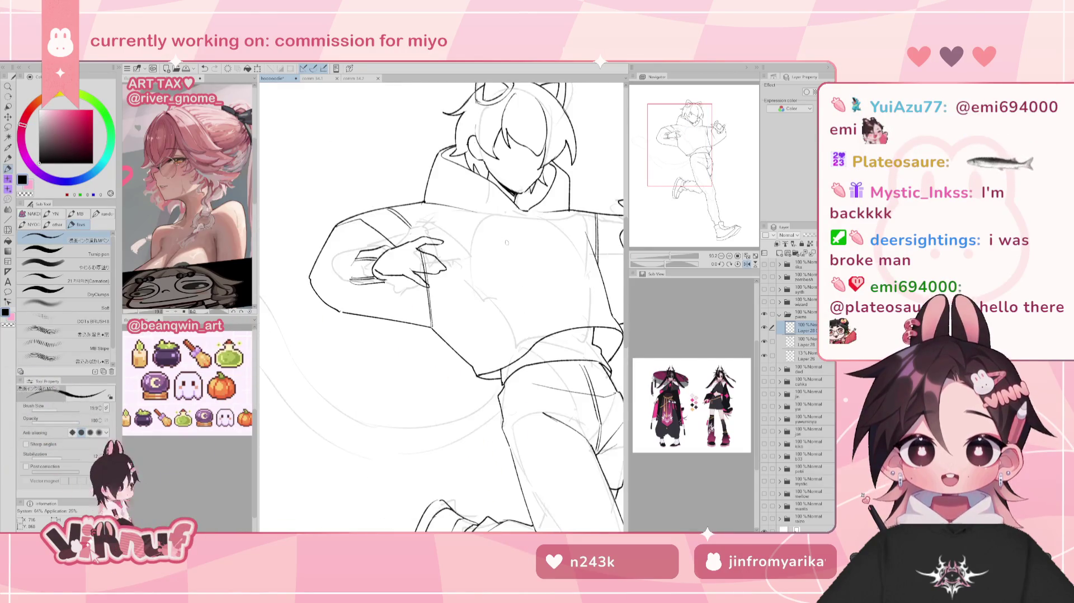
left_click_drag(669, 256, 676, 259)
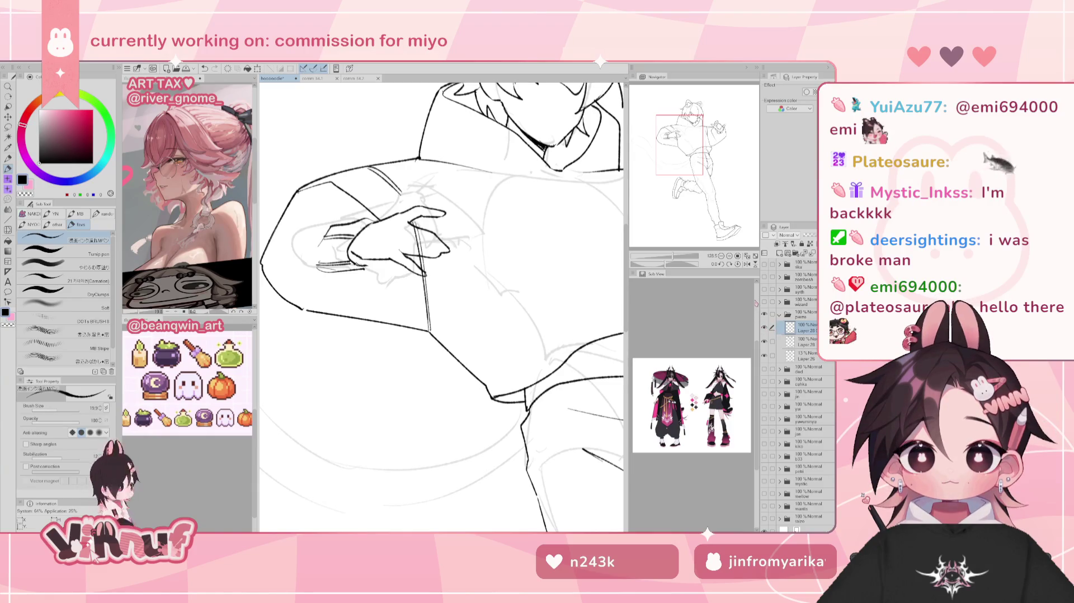
Nudge the hand sketch layer up-right, then slightly right and down, and select the layer beneath
key("j")
key("k")
mouse_move(404, 251)
left_mouse_down()
mouse_move(414, 226)
mouse_move(419, 242)
left_mouse_up()
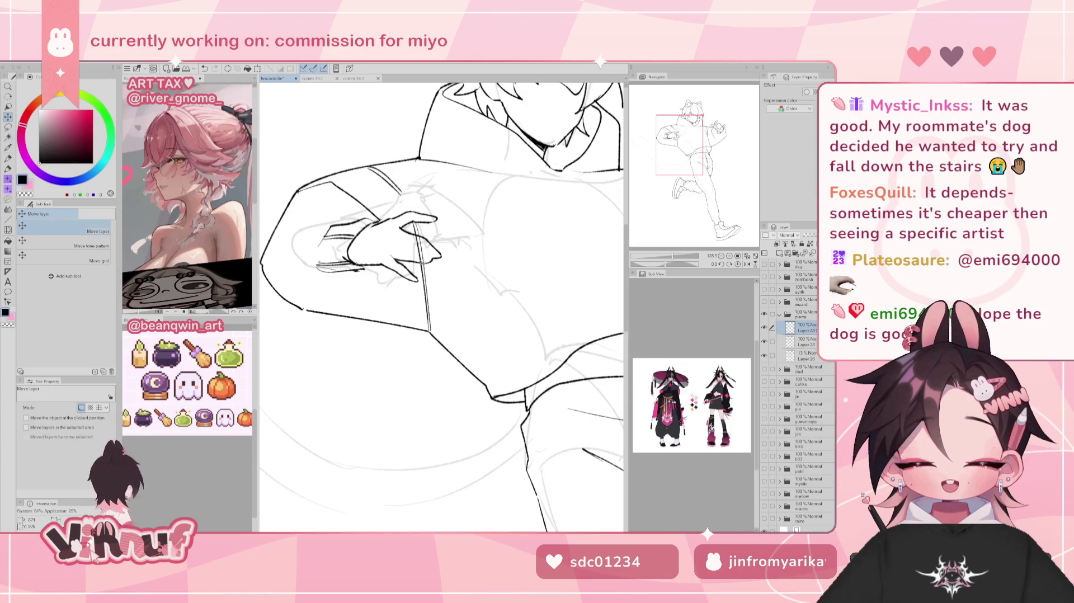
mouse_move(412, 250)
left_mouse_down()
mouse_move(414, 237)
mouse_move(417, 251)
left_mouse_up()
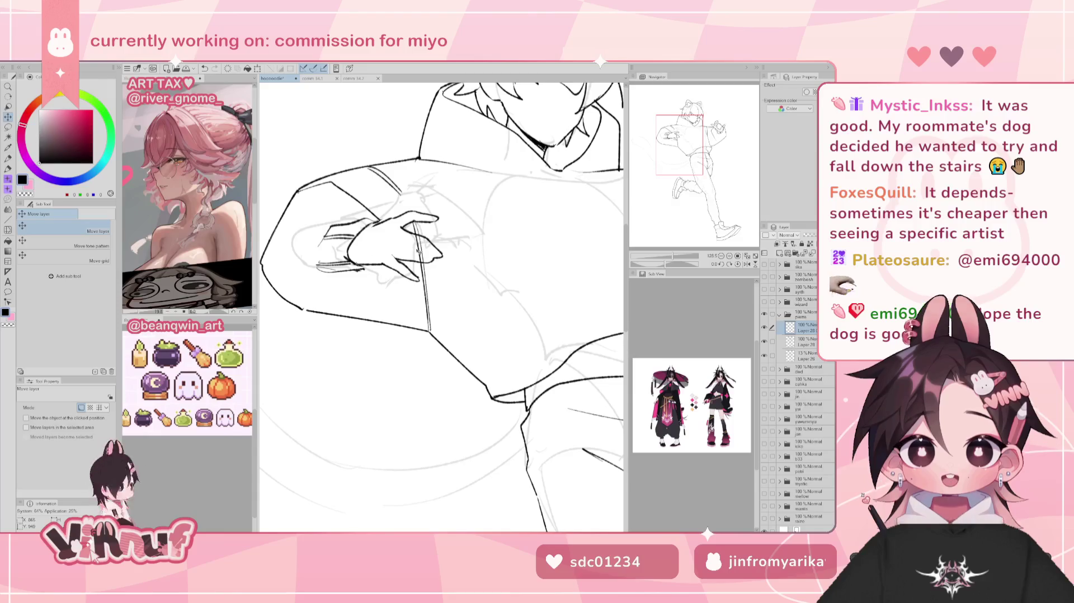
key("p")
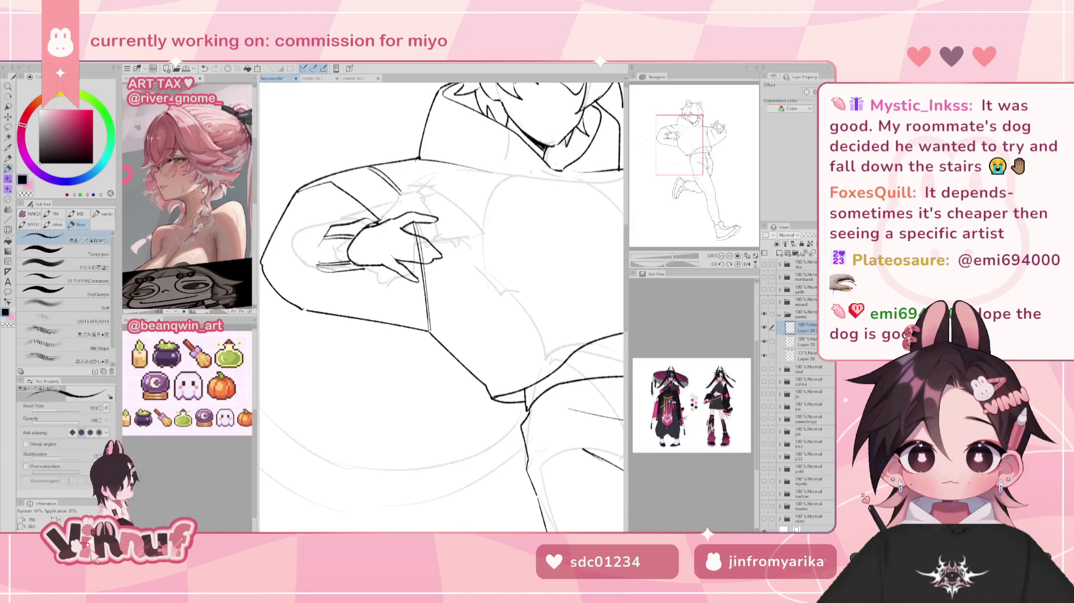
key("e")
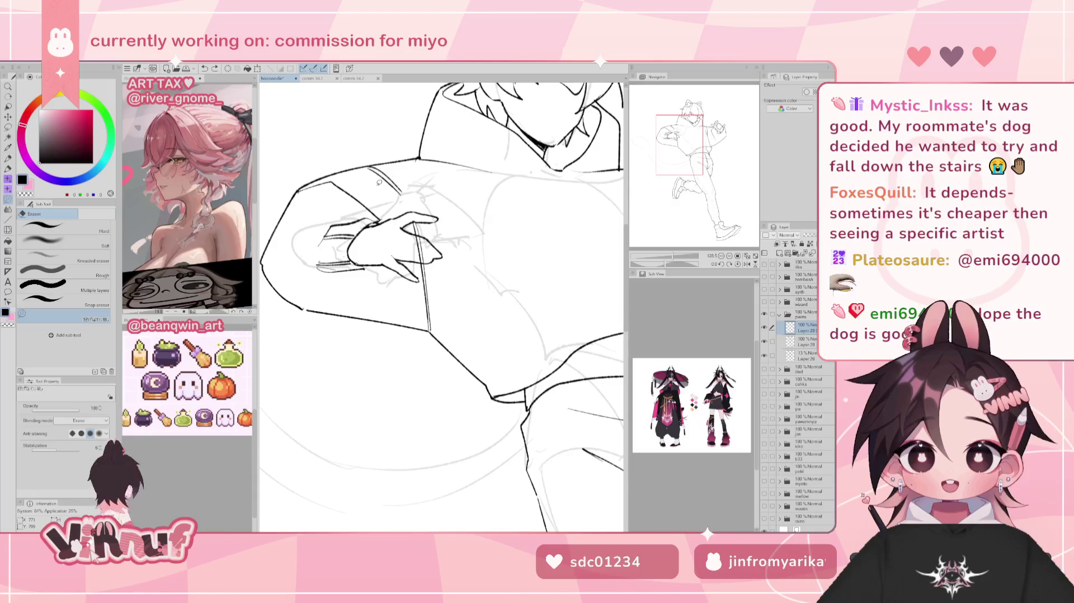
left_click(782, 341)
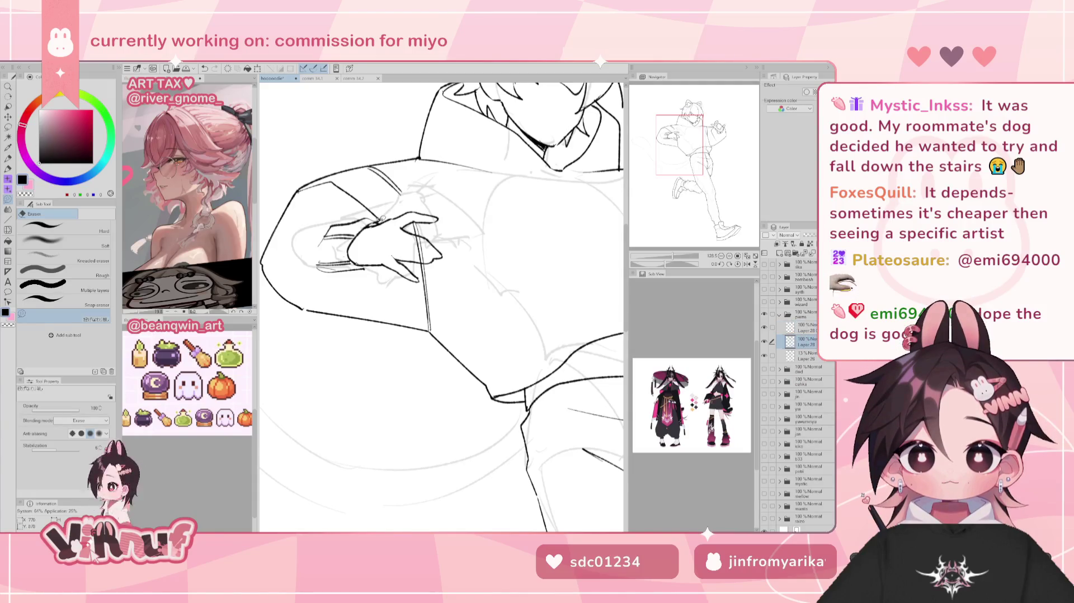
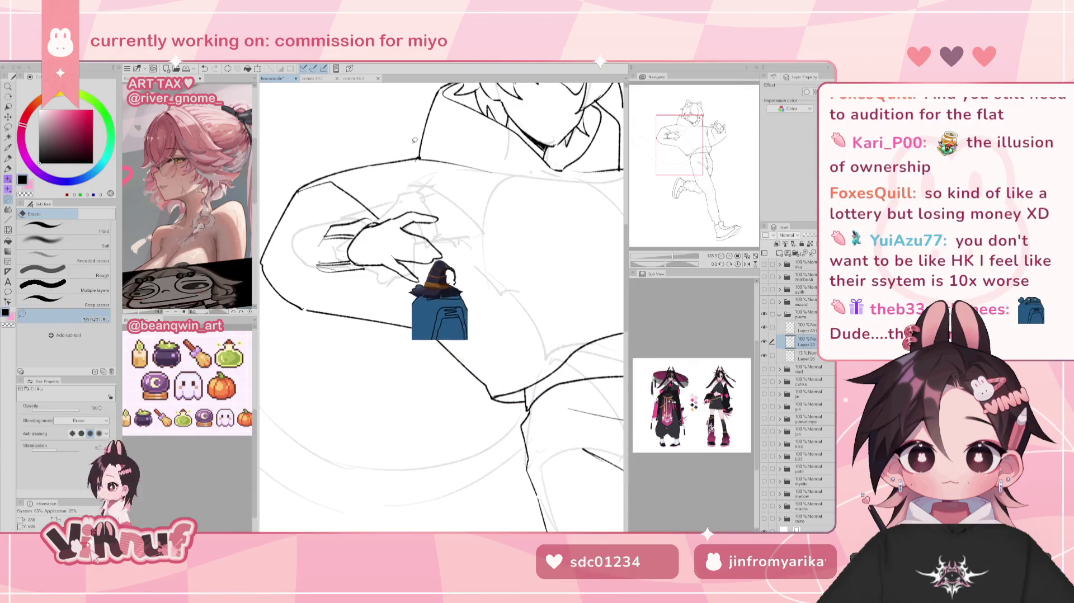
Undo the stray wrist stroke and ink a clean sleeve line beneath the outstretched hand
key("p")
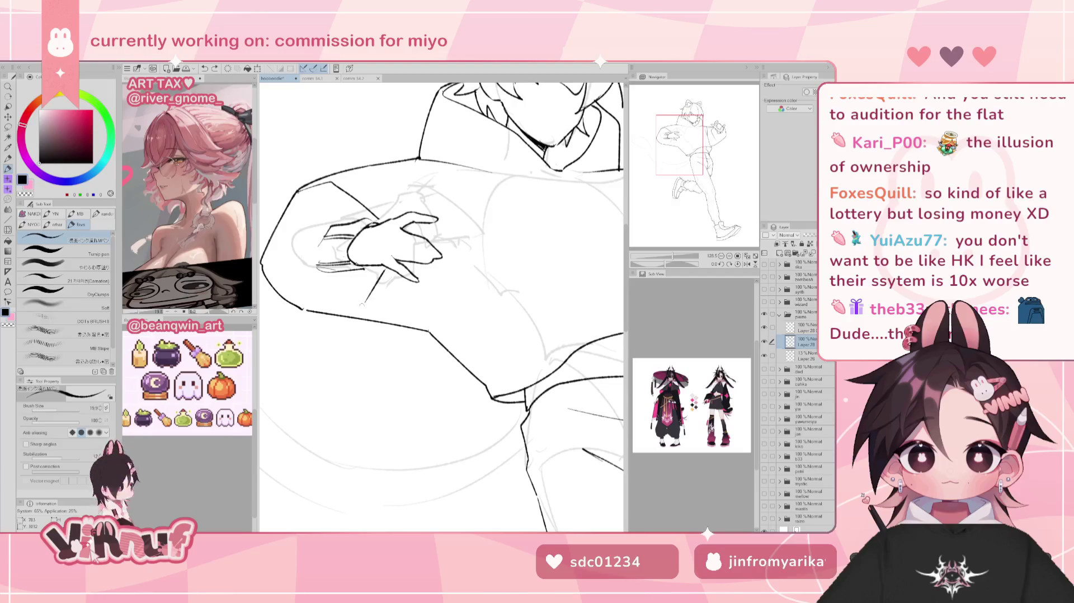
key("ctrl+z")
left_click_drag(385, 268, 370, 296)
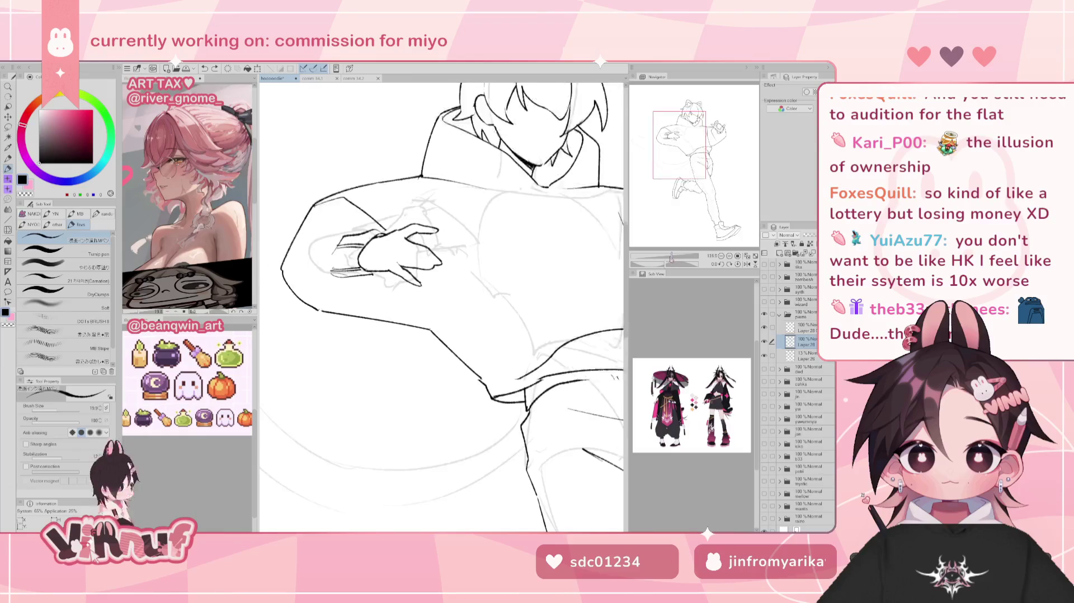
scroll(442, 308, "down", 3)
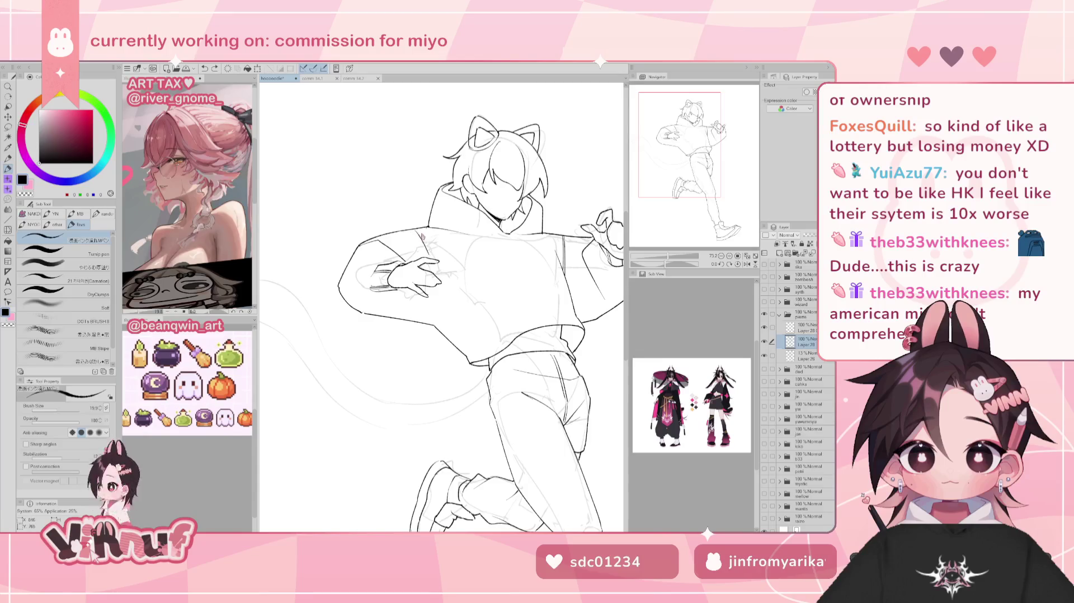
Add two short detail strokes on the hand and sleeve, checking them in a mirrored view
left_click_drag(435, 269, 440, 301)
left_click_drag(427, 244, 439, 288)
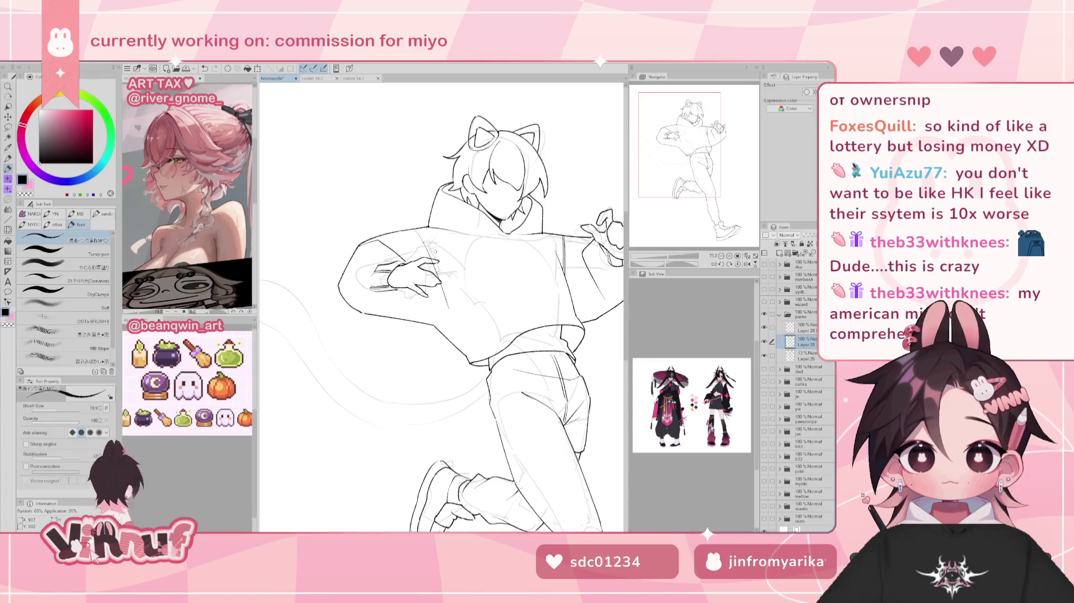
key("h")
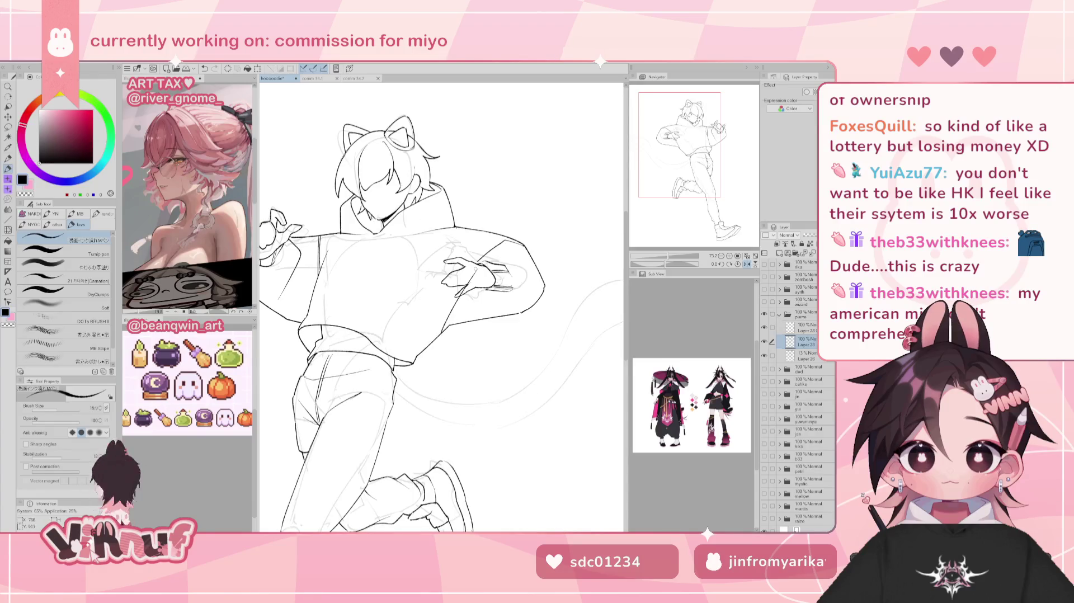
key("h")
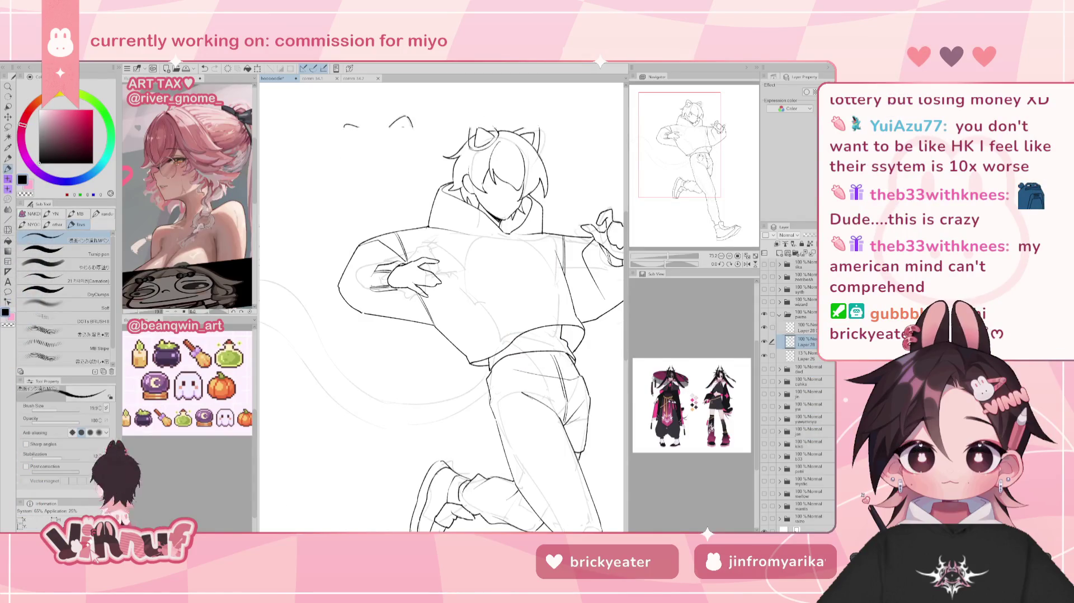
Draw three diagonal fold lines across the hoodie front on the mirrored canvas
key("h")
left_click_drag(484, 234, 448, 322)
left_click_drag(484, 234, 460, 290)
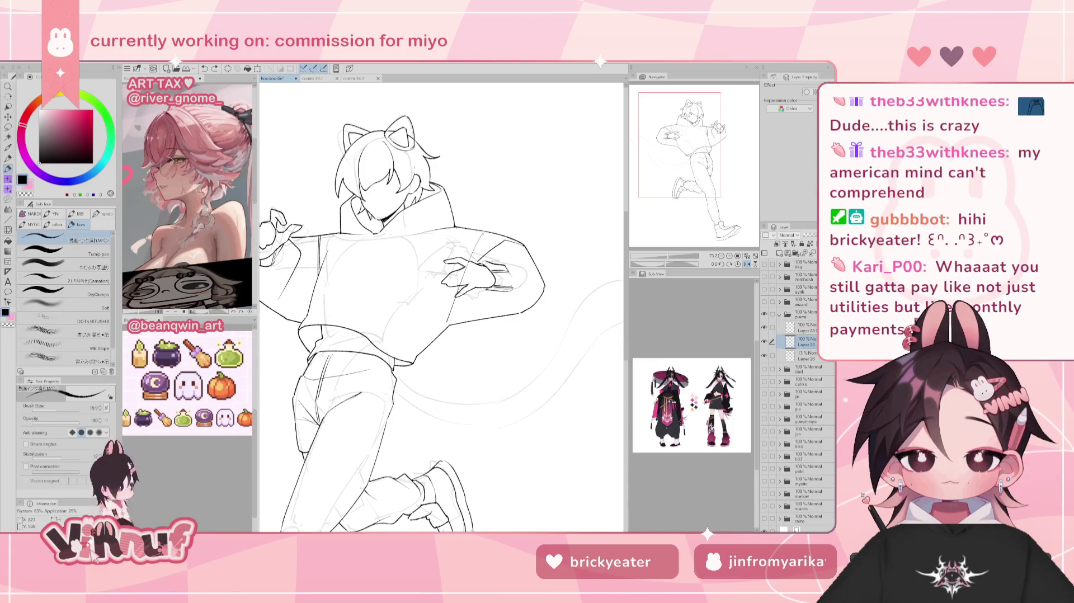
left_click_drag(481, 237, 449, 321)
key("h")
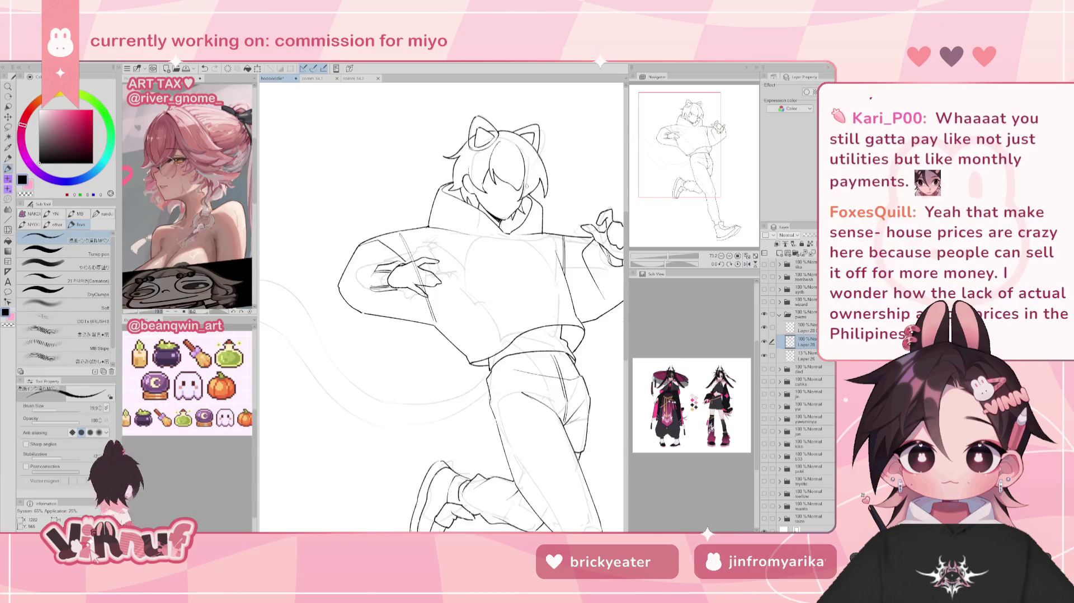
key("e")
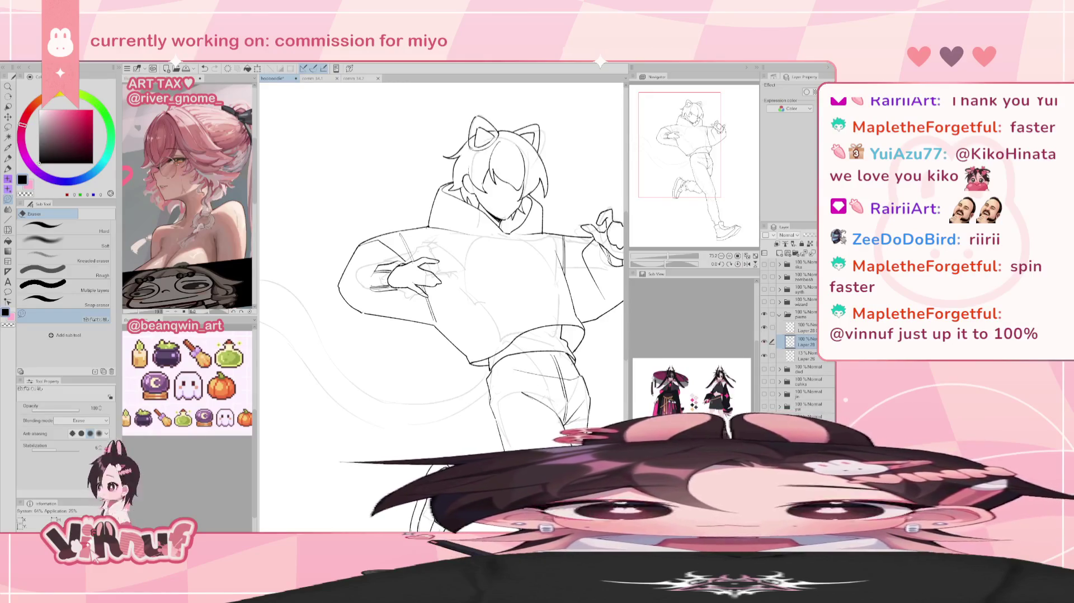
Pan and zoom out until the whole jumping figure fits on screen, with the Pen selected
left_click_drag(441, 268, 397, 263)
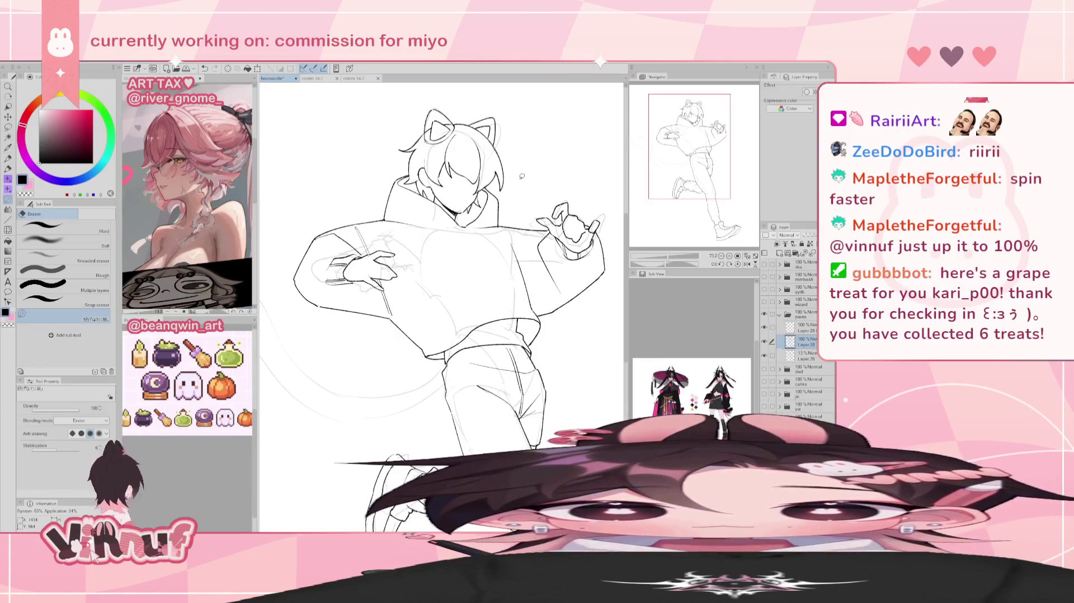
key("p")
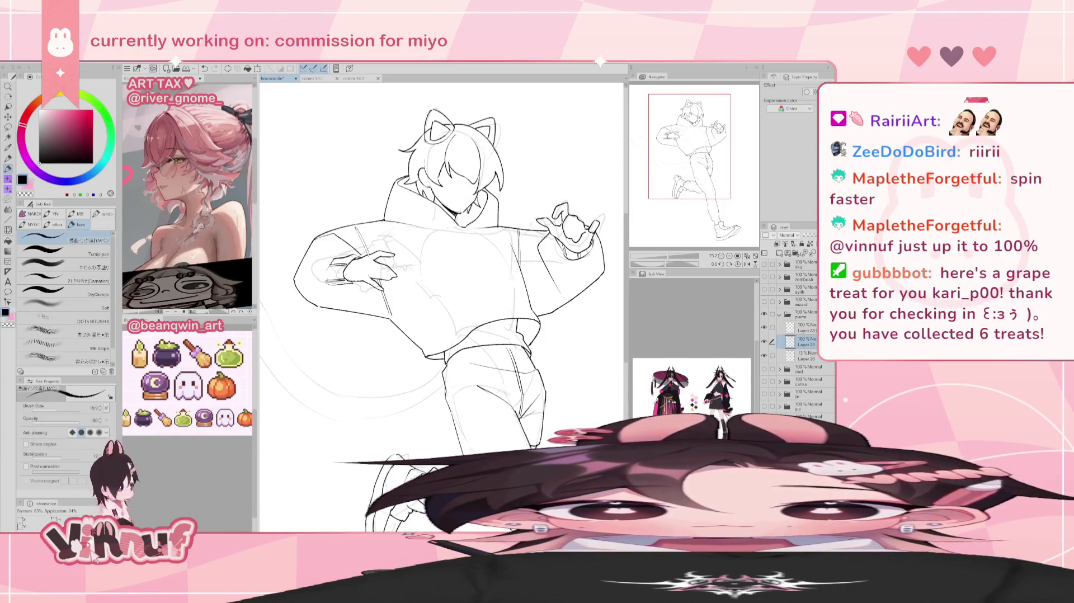
scroll(442, 268, "down", 2)
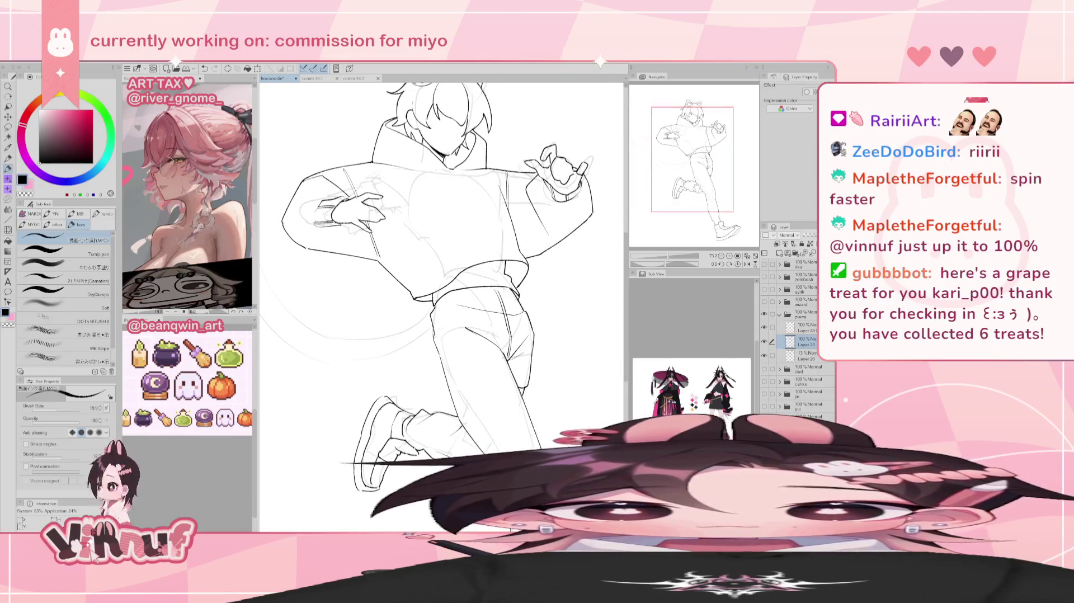
left_click_drag(679, 255, 671, 238)
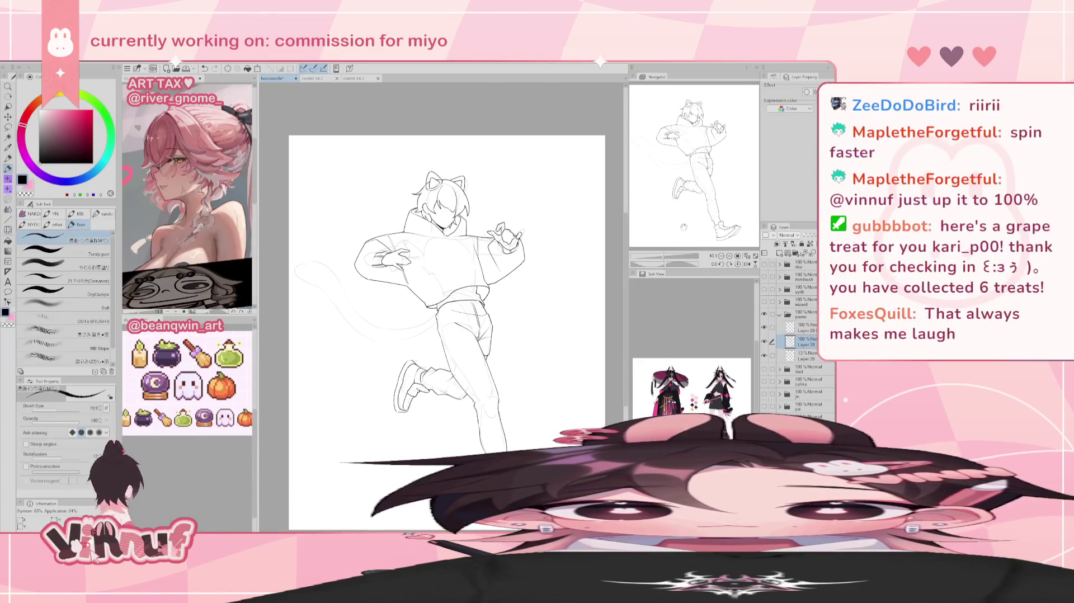
Toggle Layer 28's visibility to compare the line art with the sketch, then recentre the view
left_click(763, 327)
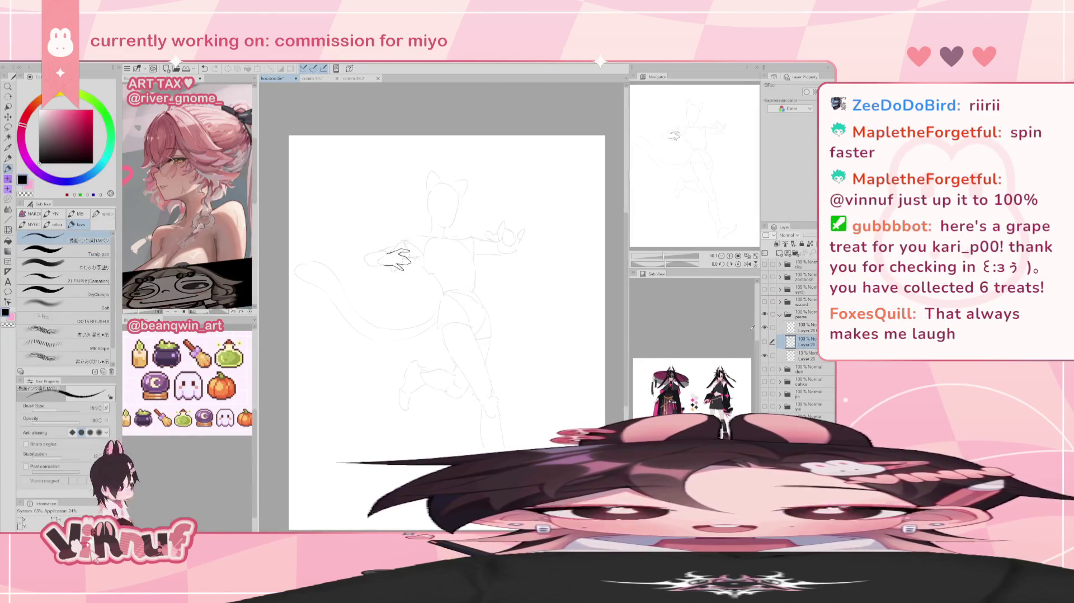
left_click(765, 341)
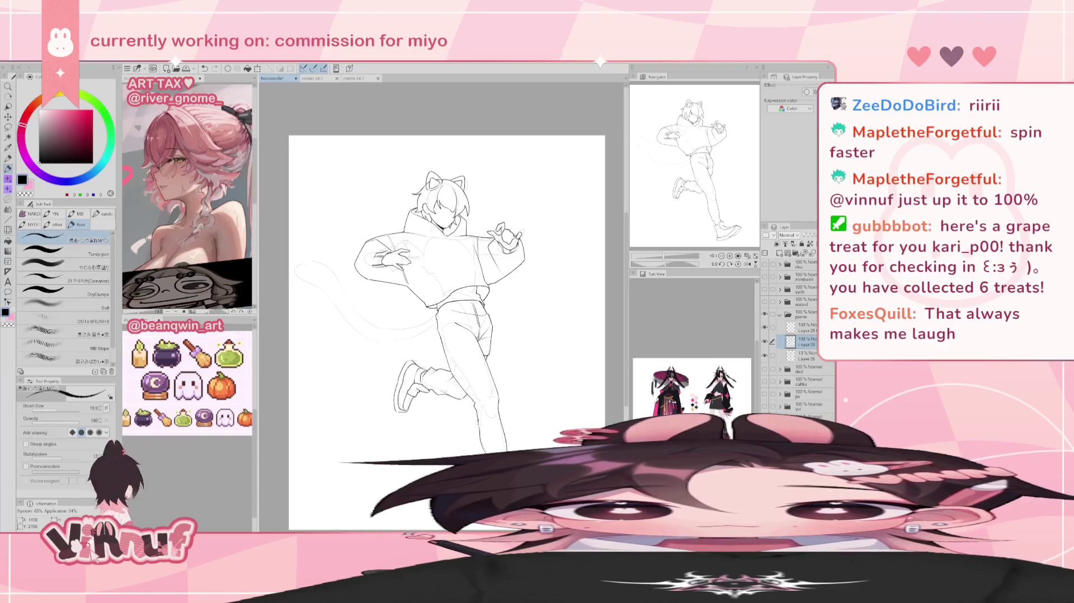
left_click_drag(447, 280, 478, 290)
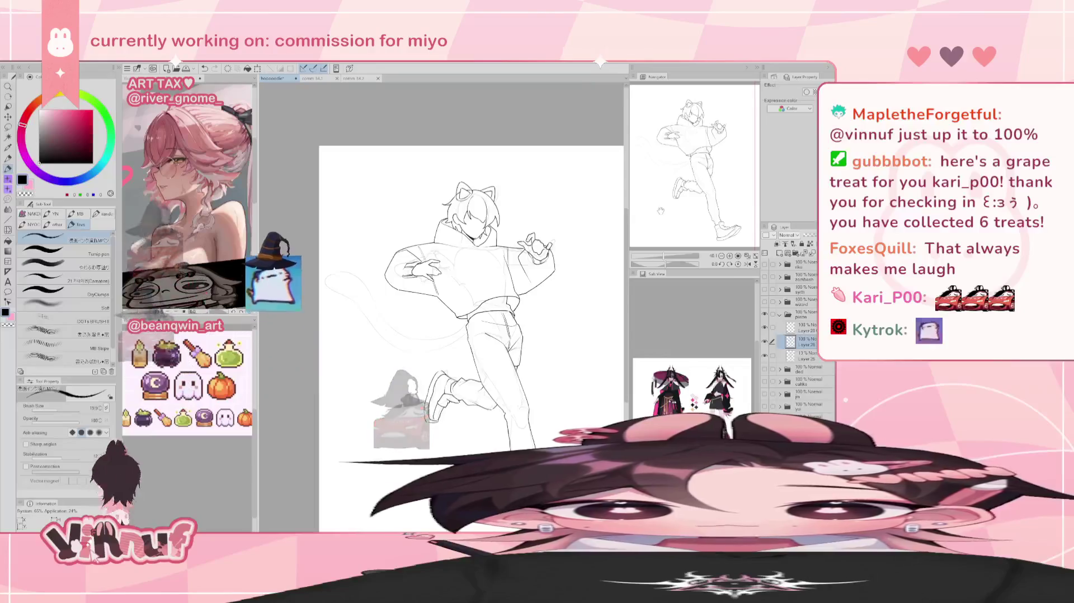
Lasso-erase the old lines on the lower outstretched arm near the hand
key("m")
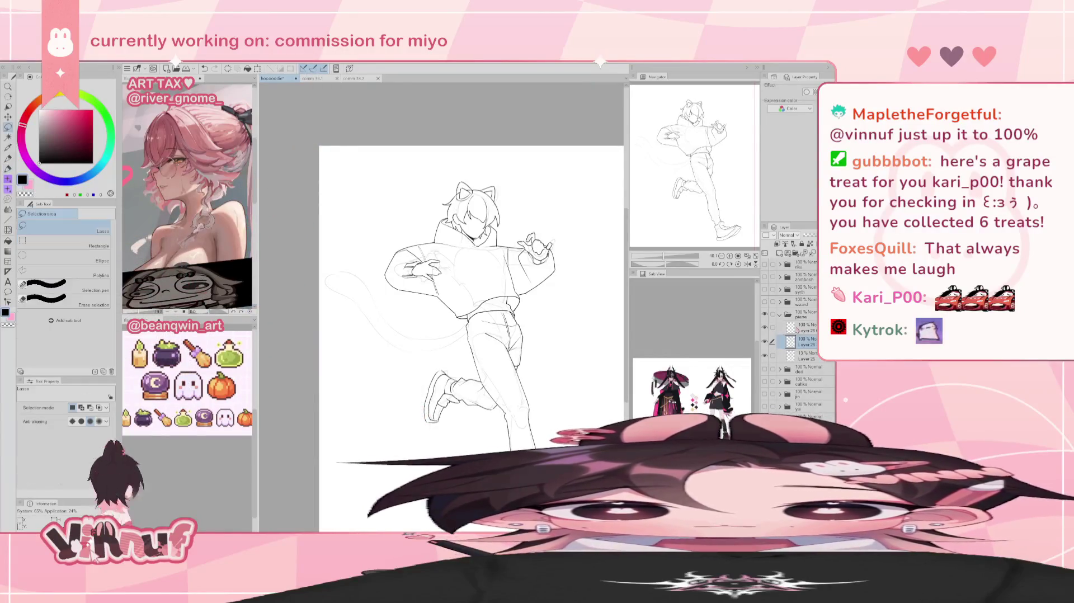
scroll(444, 319, "up", 2)
left_click_drag(392, 224, 492, 262)
key("e")
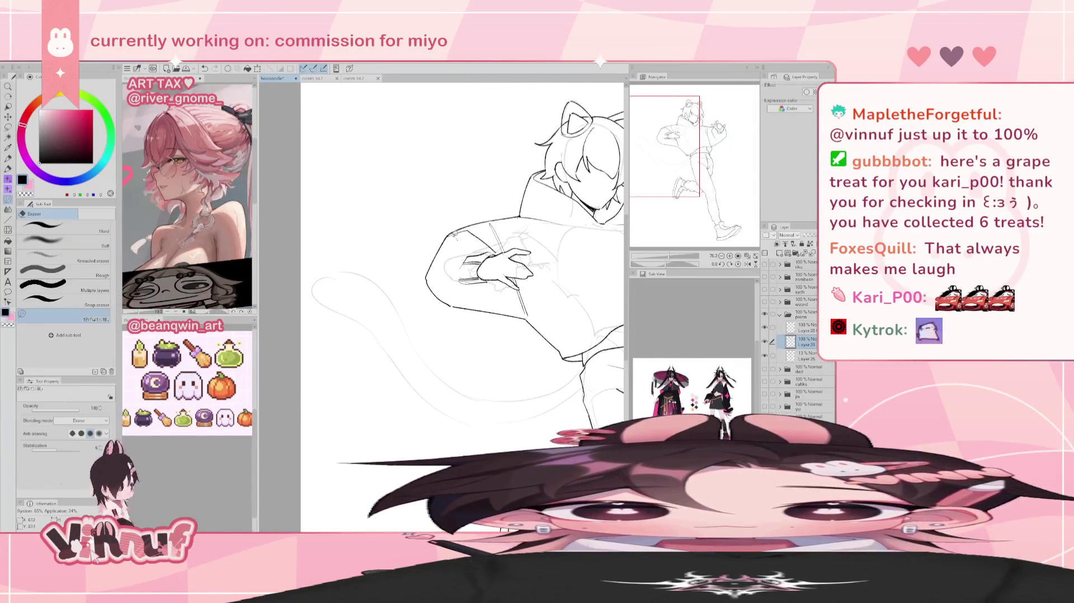
left_click_drag(450, 234, 524, 333)
left_click_drag(489, 290, 452, 286)
left_click_drag(523, 310, 461, 268)
key("p")
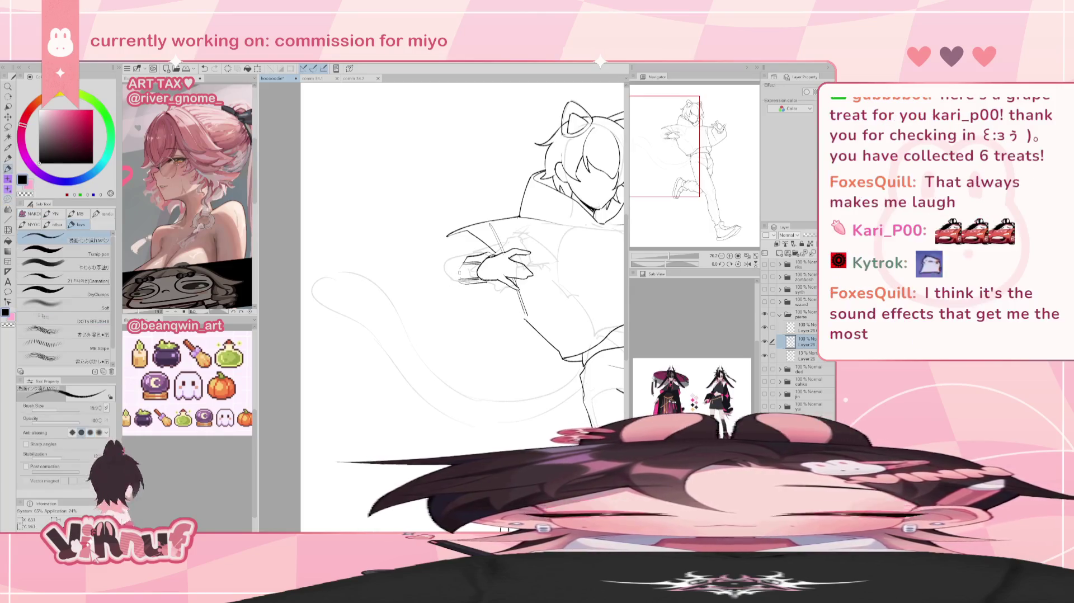